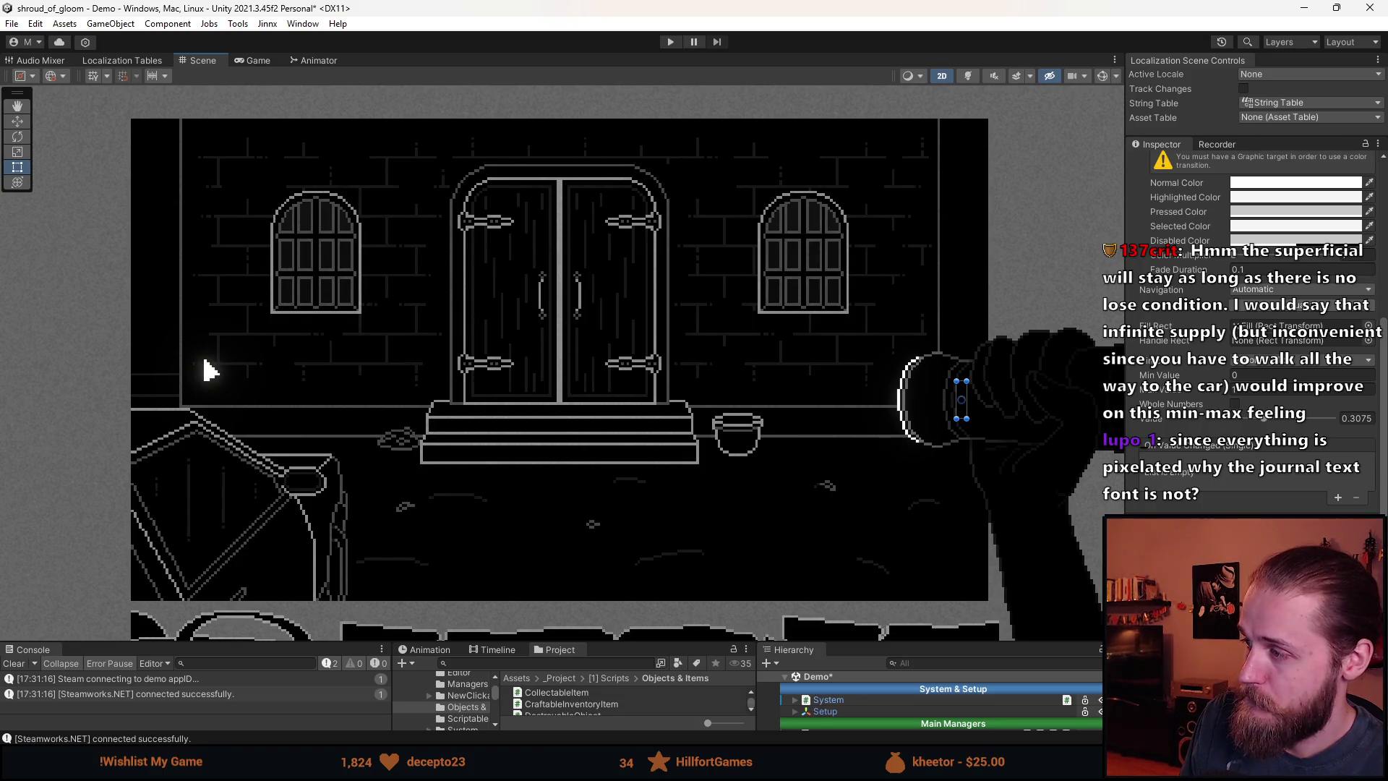
Raise the bottom panels' splitter twice and clear the Scene view selection
left_click_drag(602, 642, 557, 533)
scroll(581, 388, "up", 3)
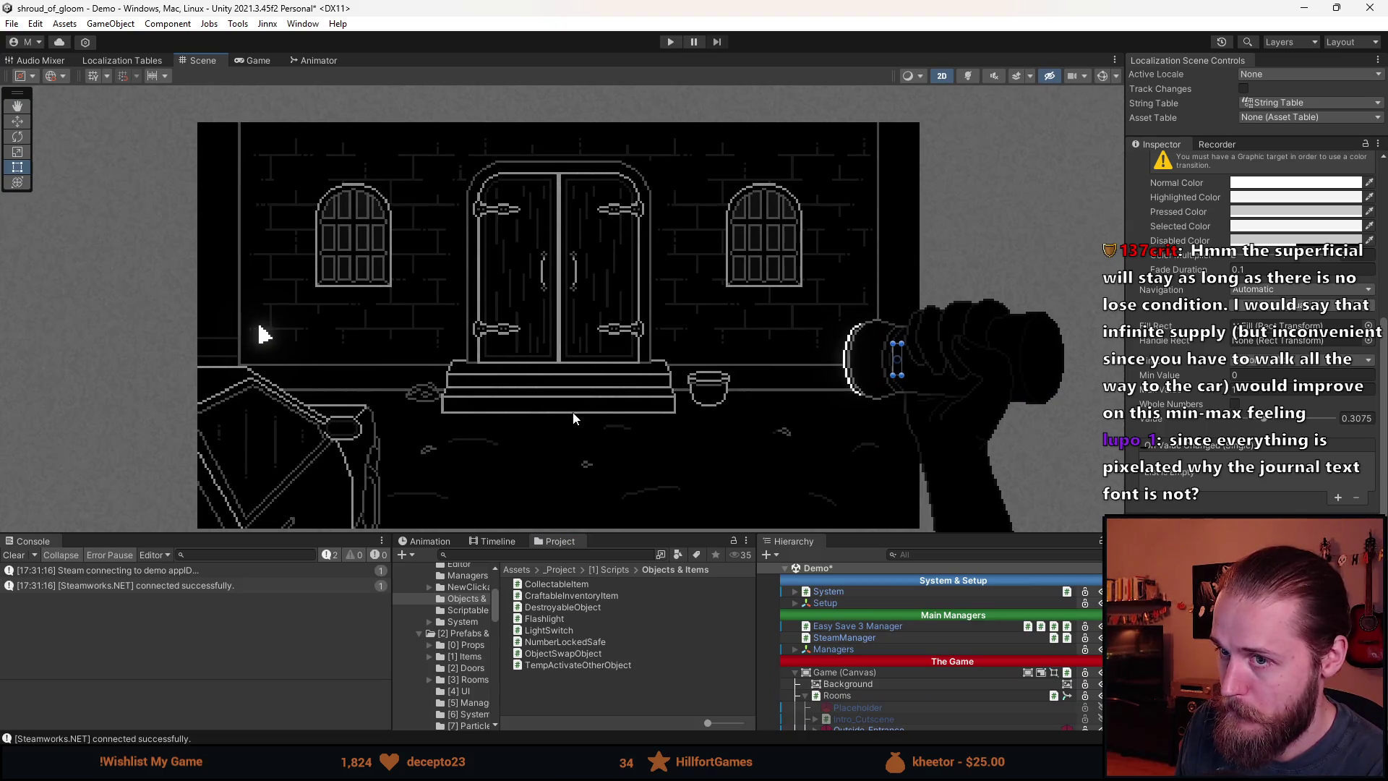
left_click(101, 334)
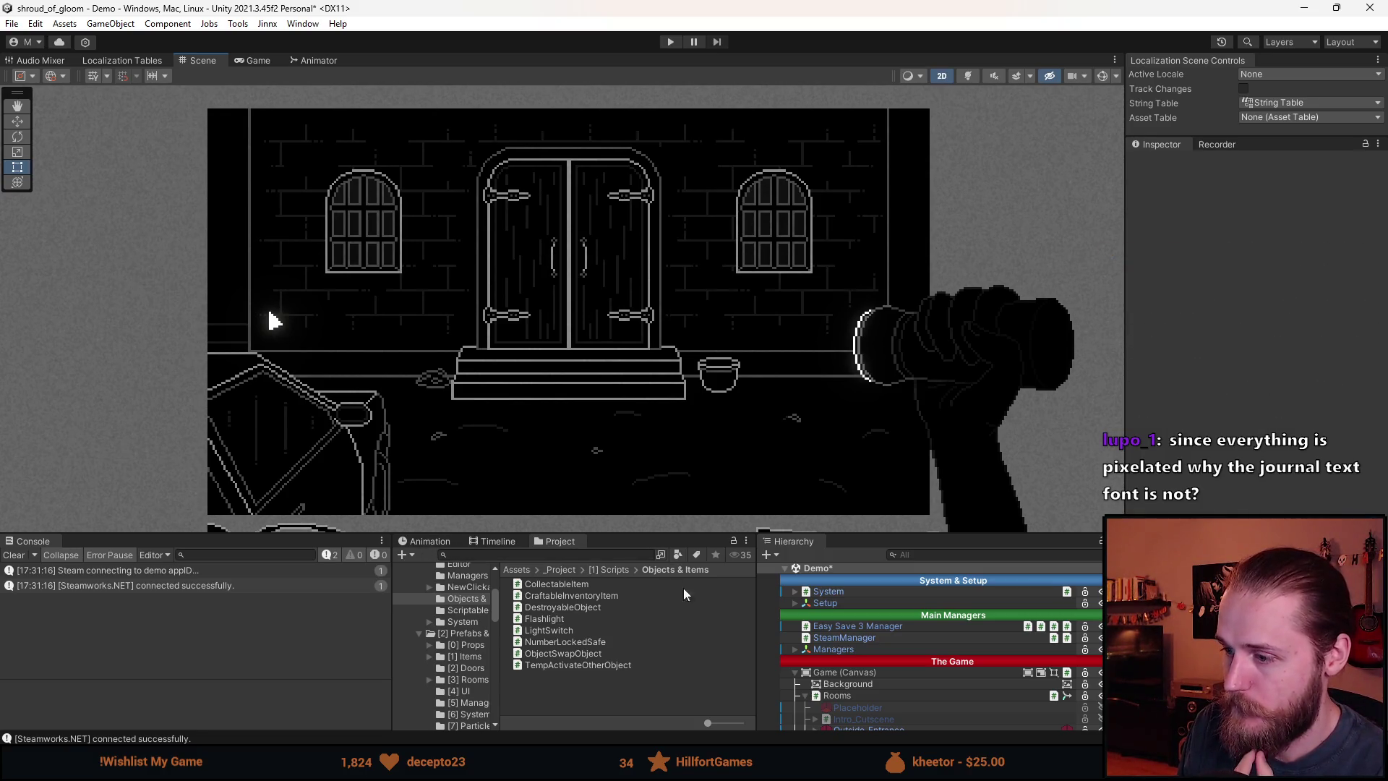
left_click_drag(894, 529, 894, 483)
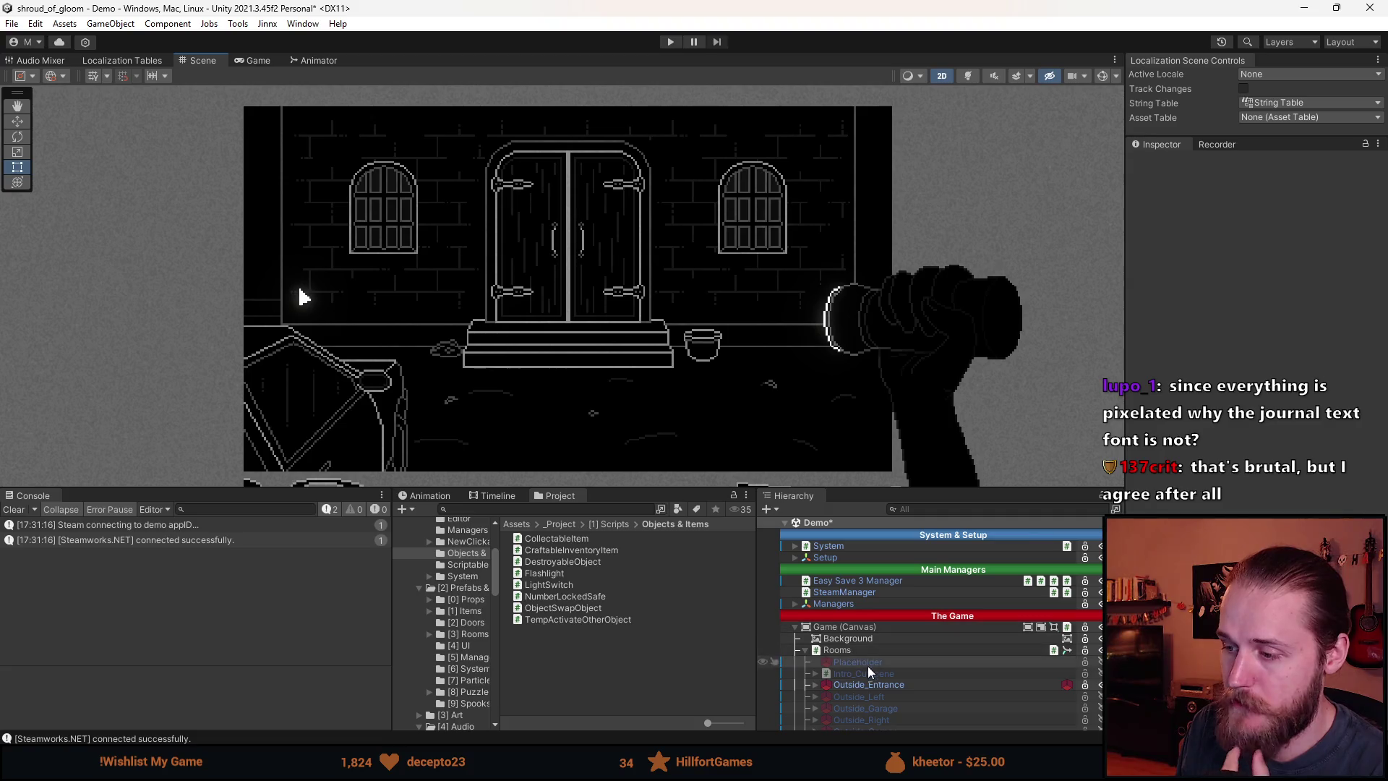
Select Outside_Entrance and inspect the BatteryDisplay slider settings
left_click(870, 683)
scroll(868, 679, "down", 10)
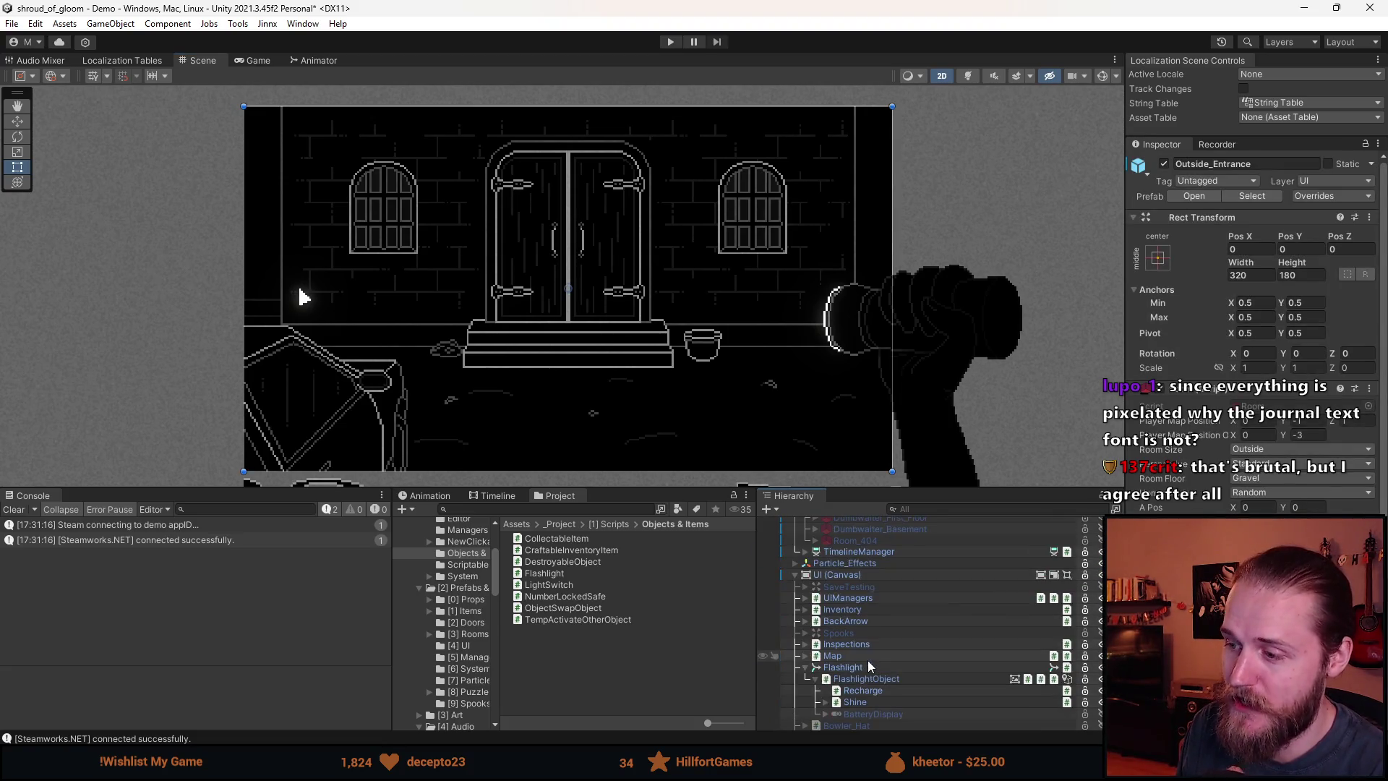
left_click(874, 713)
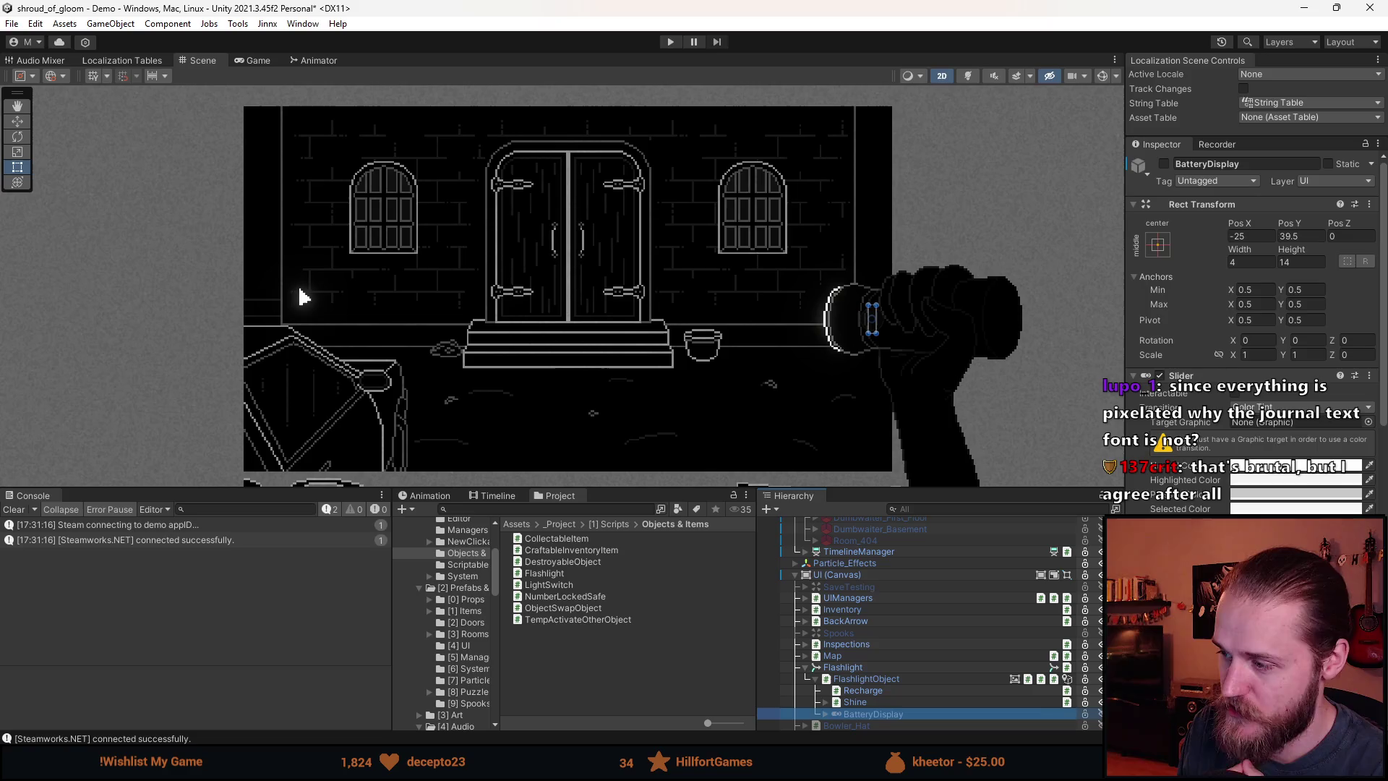
Review FlashlightObject's flashlight and Battery Manager scripts, select Flashlight, and enlarge the Scene view
left_click(883, 678)
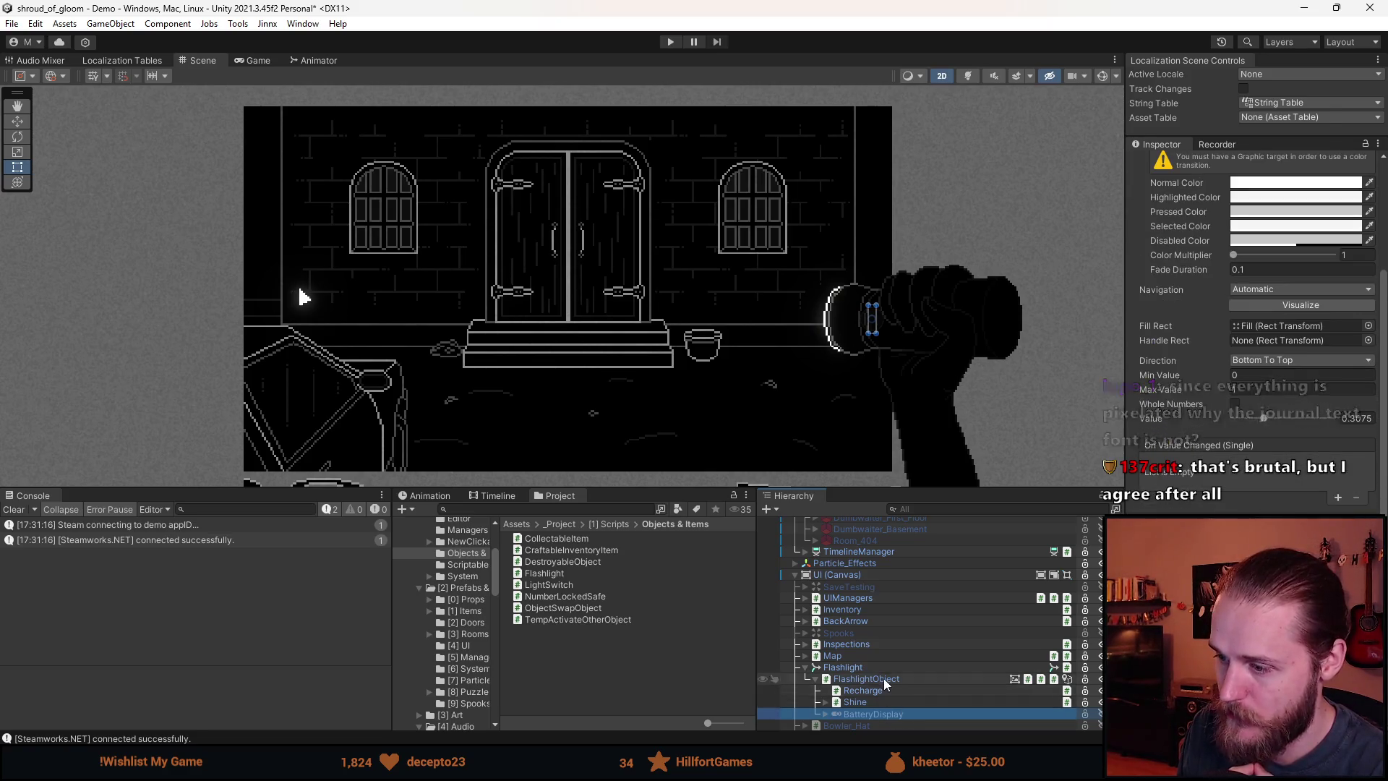
scroll(1221, 419, "down", 5)
scroll(1175, 431, "down", 4)
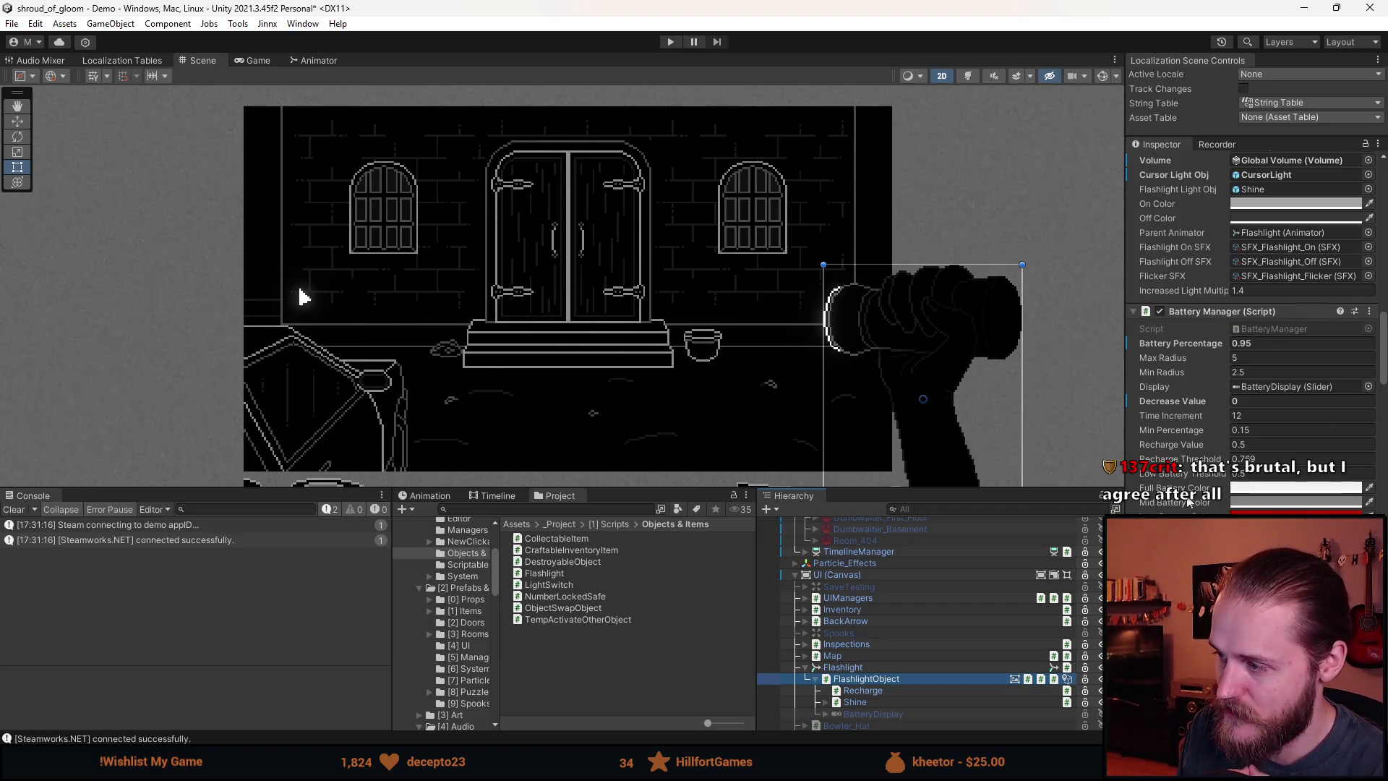
scroll(1172, 497, "down", 3)
scroll(1172, 497, "up", 4)
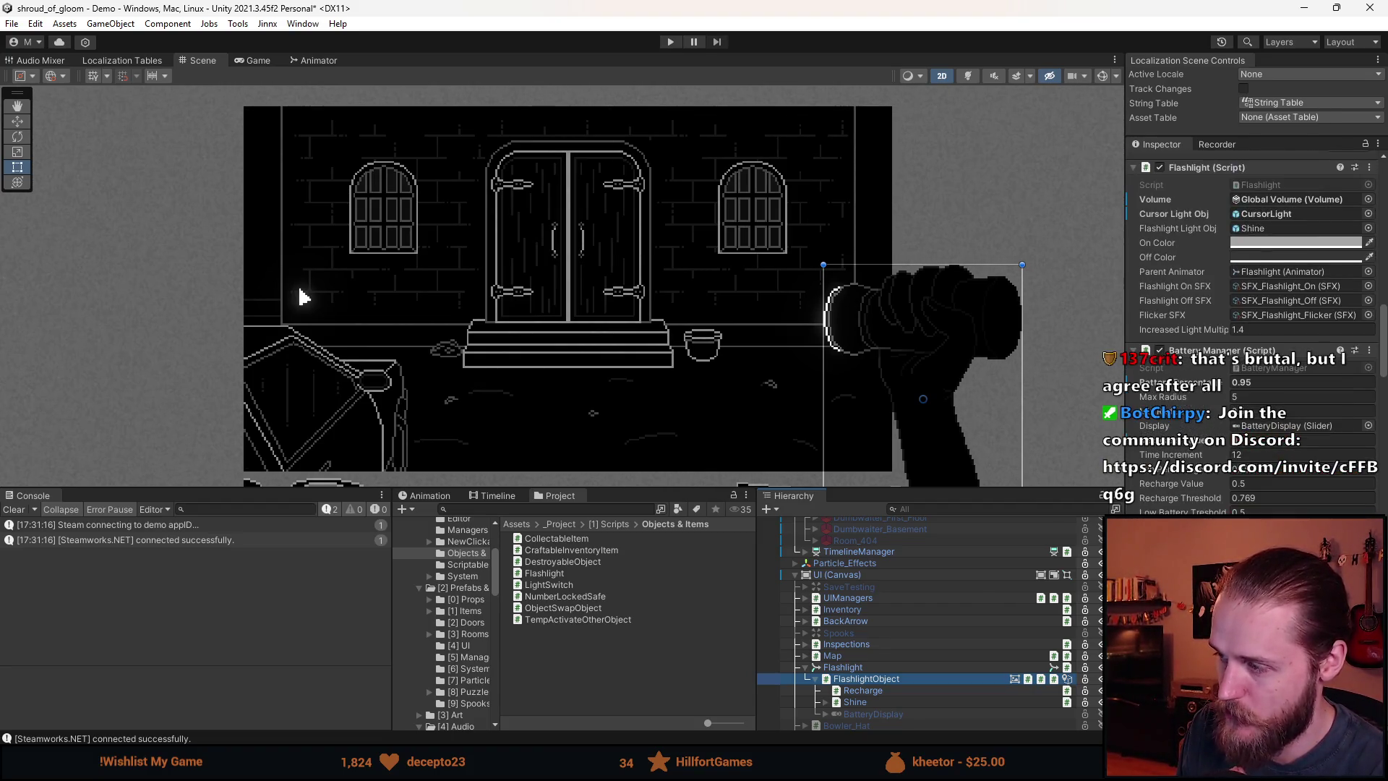
left_click(869, 669)
left_click_drag(614, 493, 628, 588)
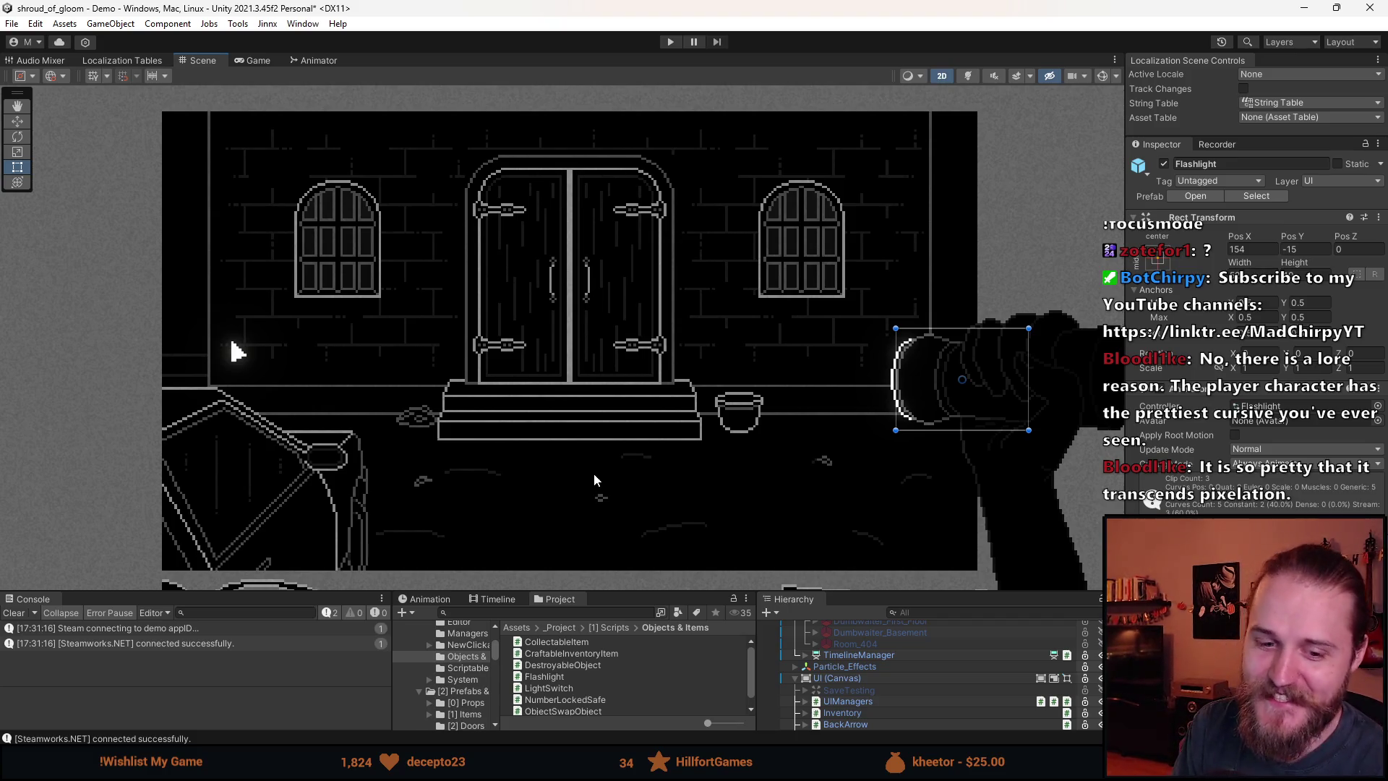
Enter Play mode, bring up the game's Paused menu, and pause the editor
left_click(669, 42)
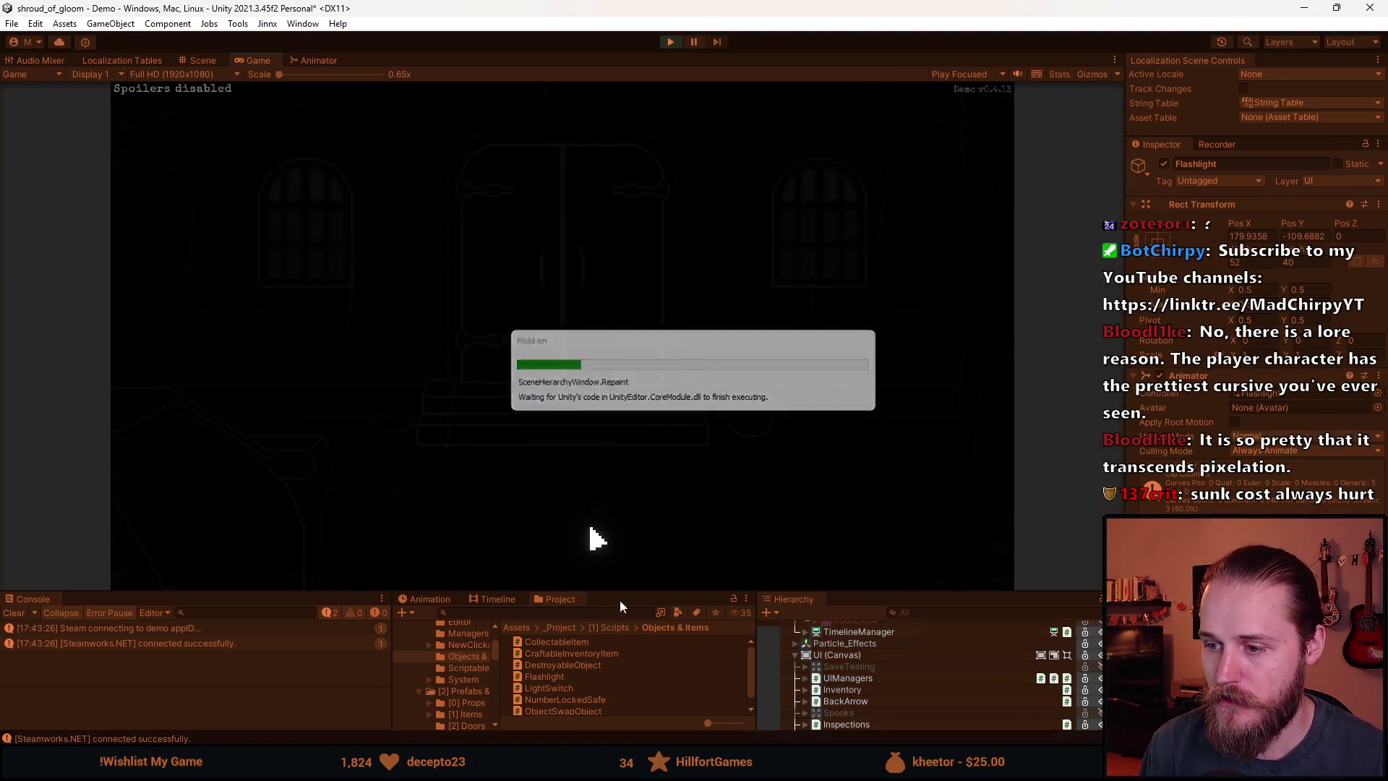
left_click(589, 364)
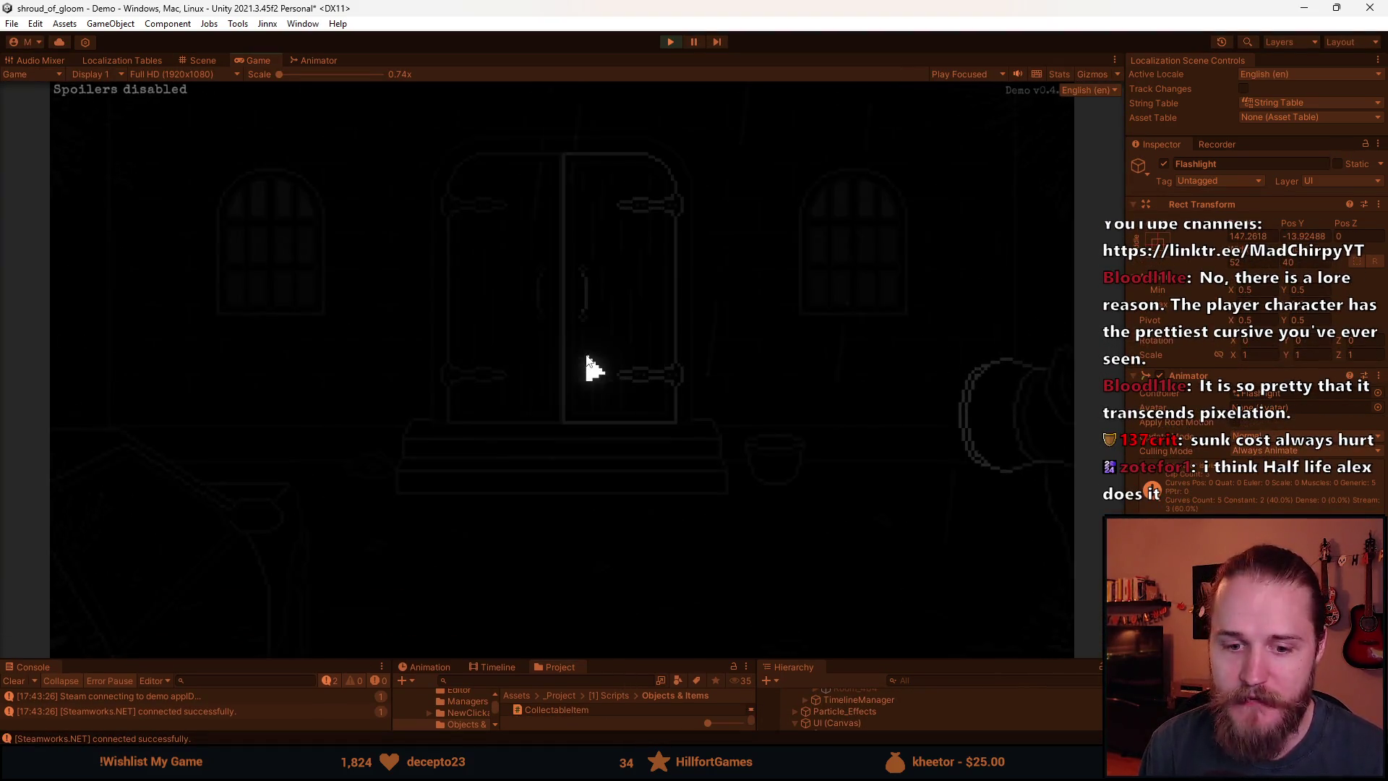
key("Escape")
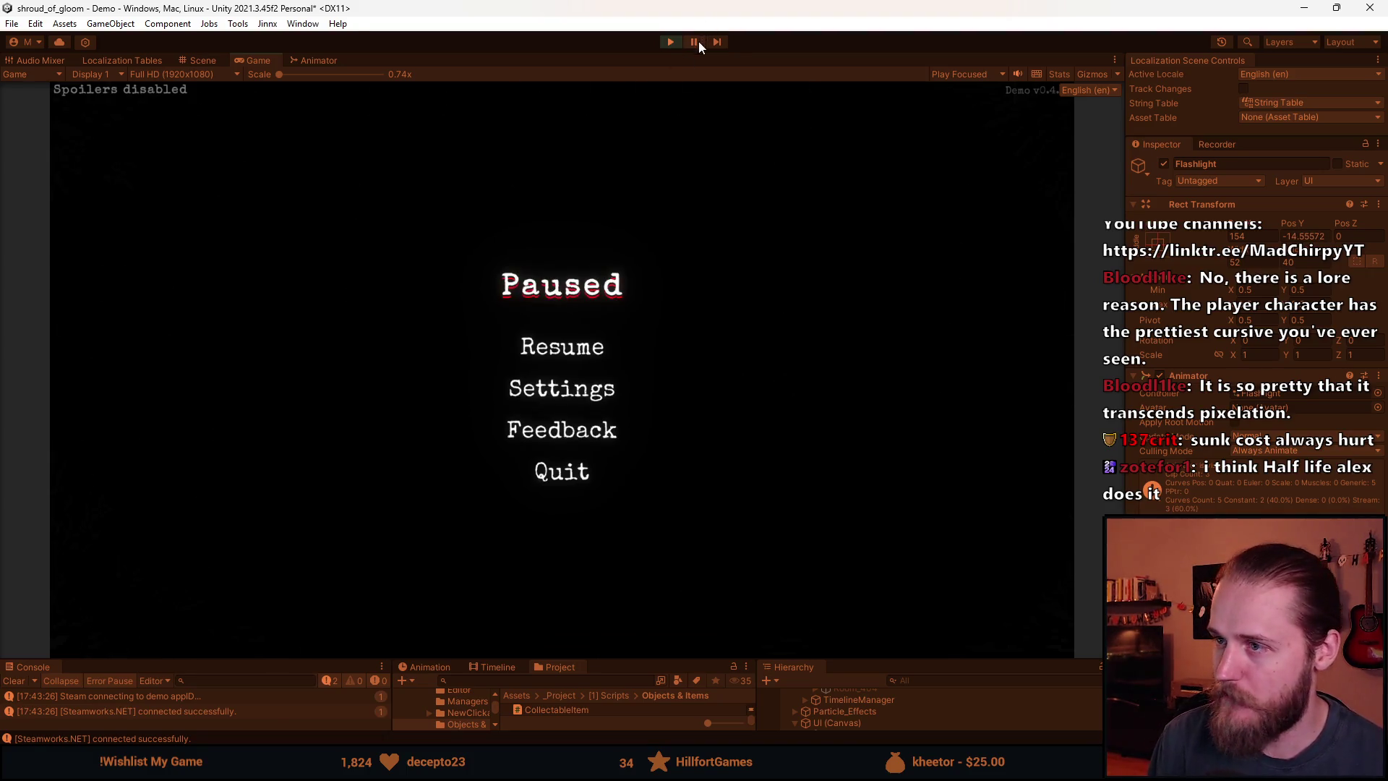
left_click(693, 42)
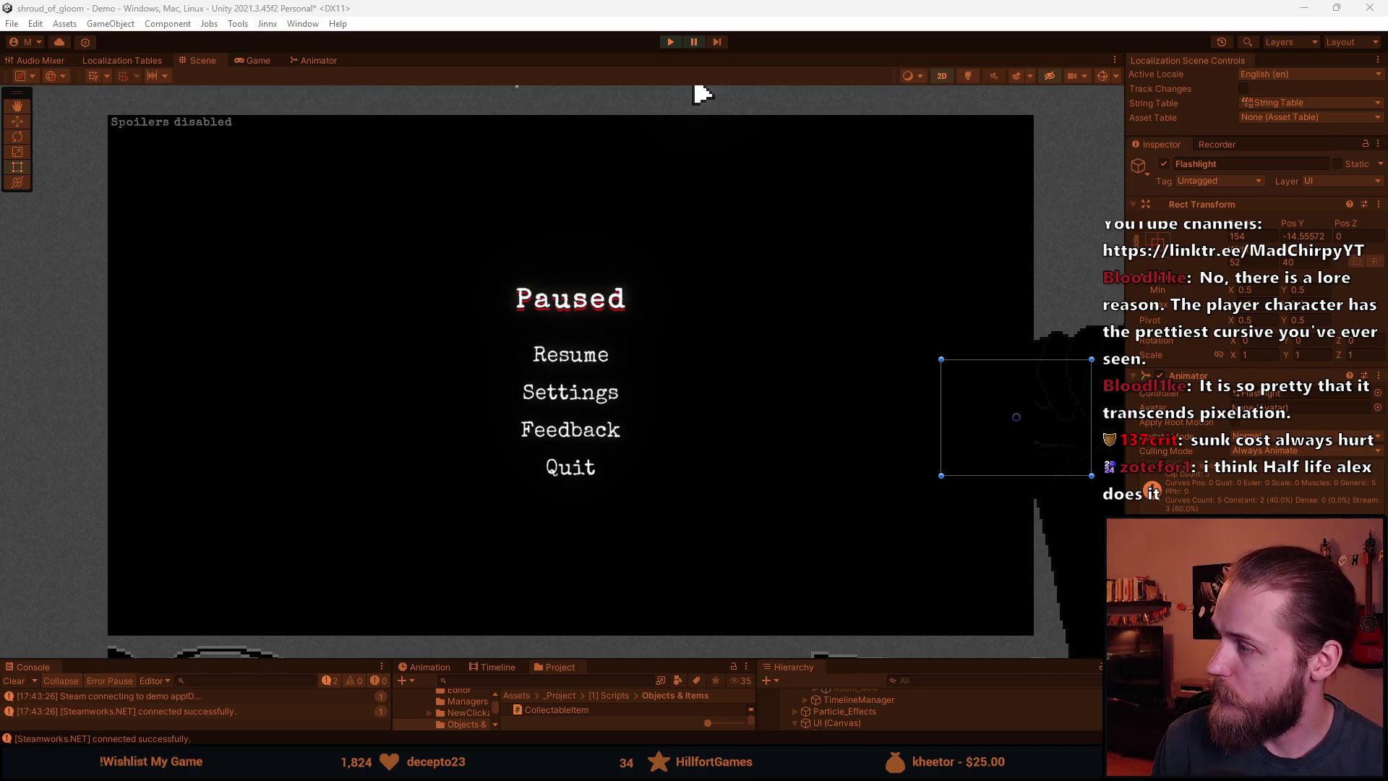
Open the Epic Games Celeste screenshot full-size in a new browser tab
key("alt+Tab")
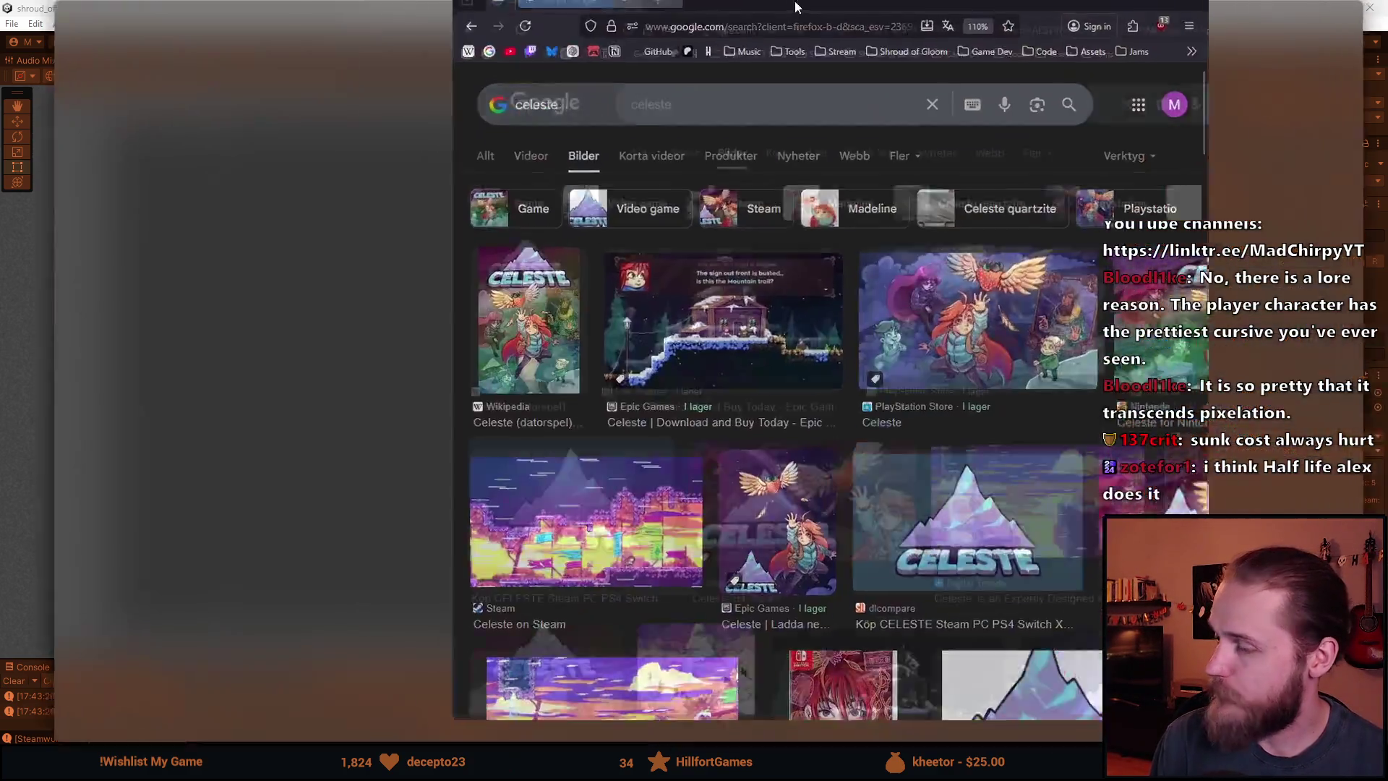
left_click(266, 333)
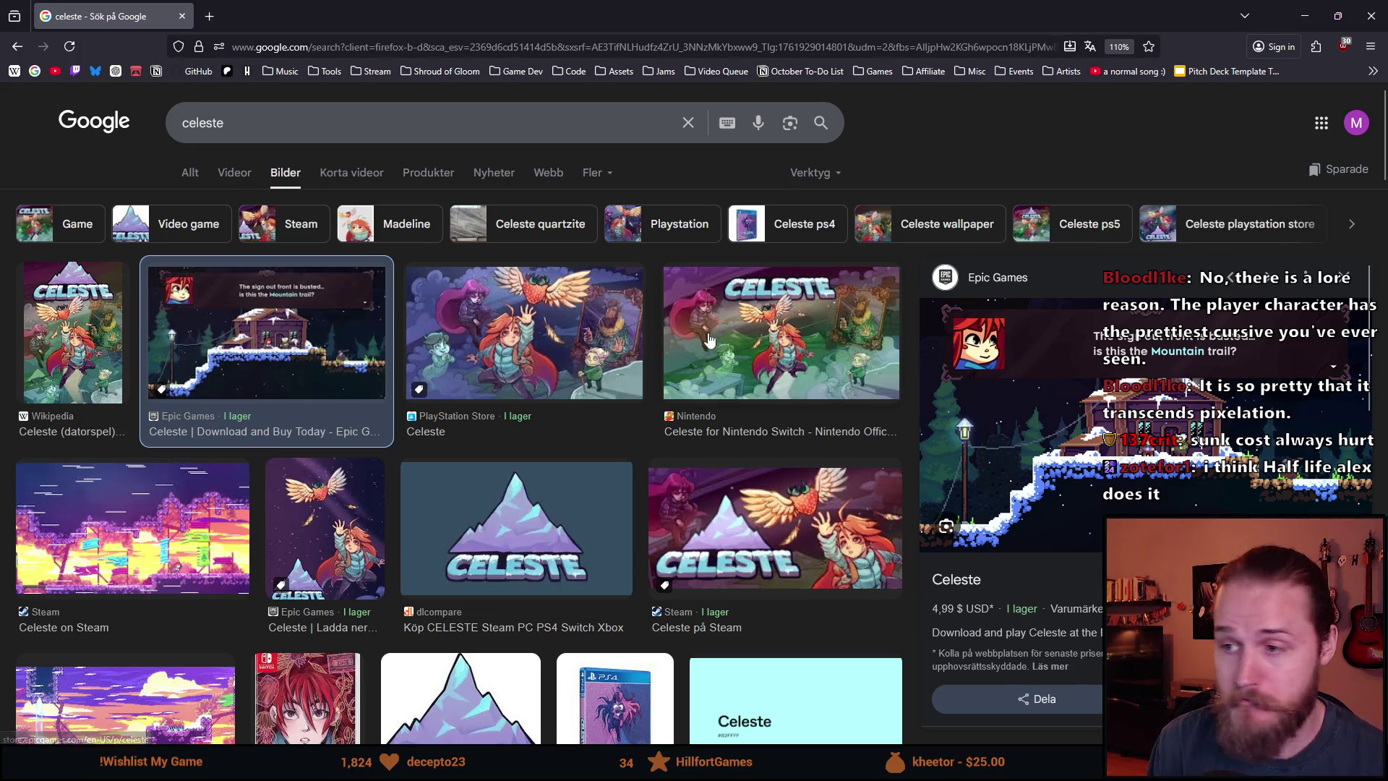
right_click(1176, 331)
left_click(1258, 180)
left_click(304, 16)
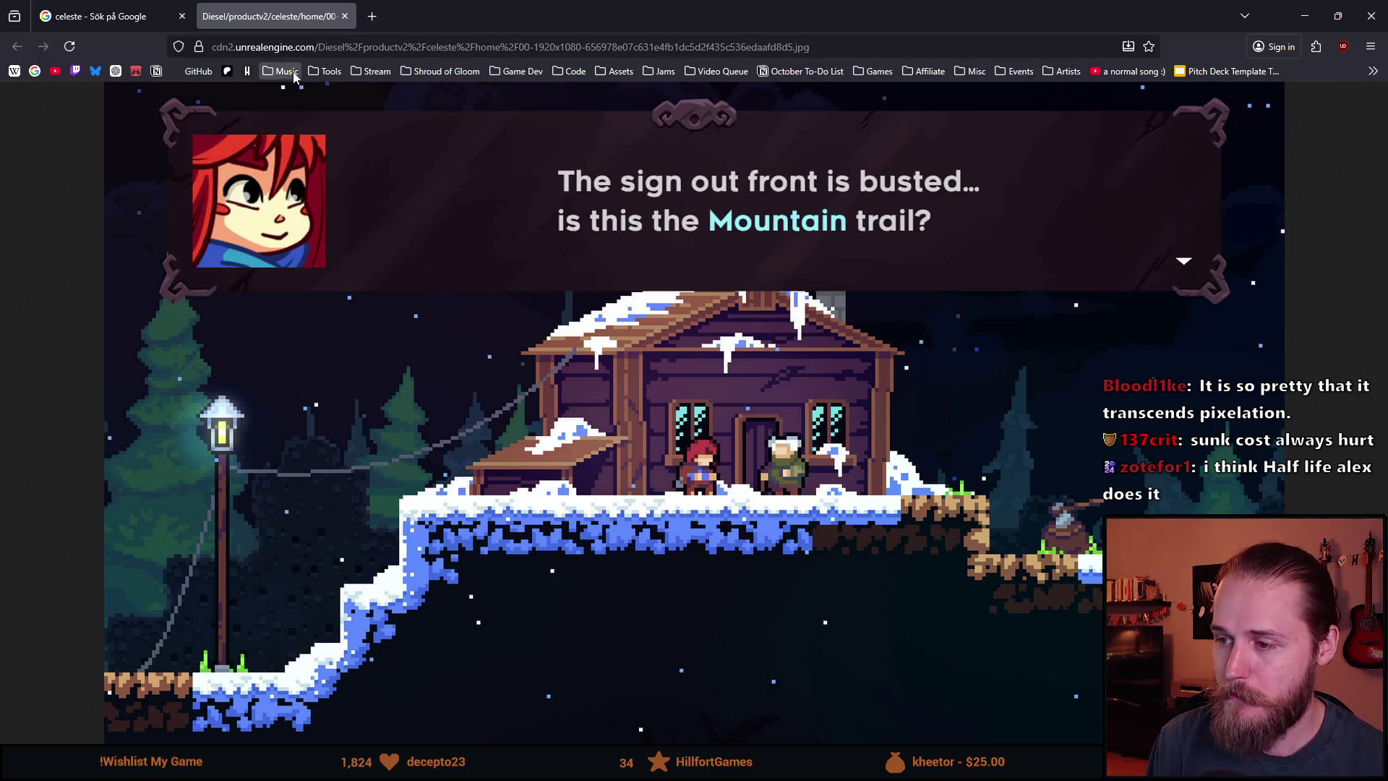
Browse the Celeste image results, then close the browser tabs to return to Unity
left_click(127, 17)
scroll(239, 401, "down", 3)
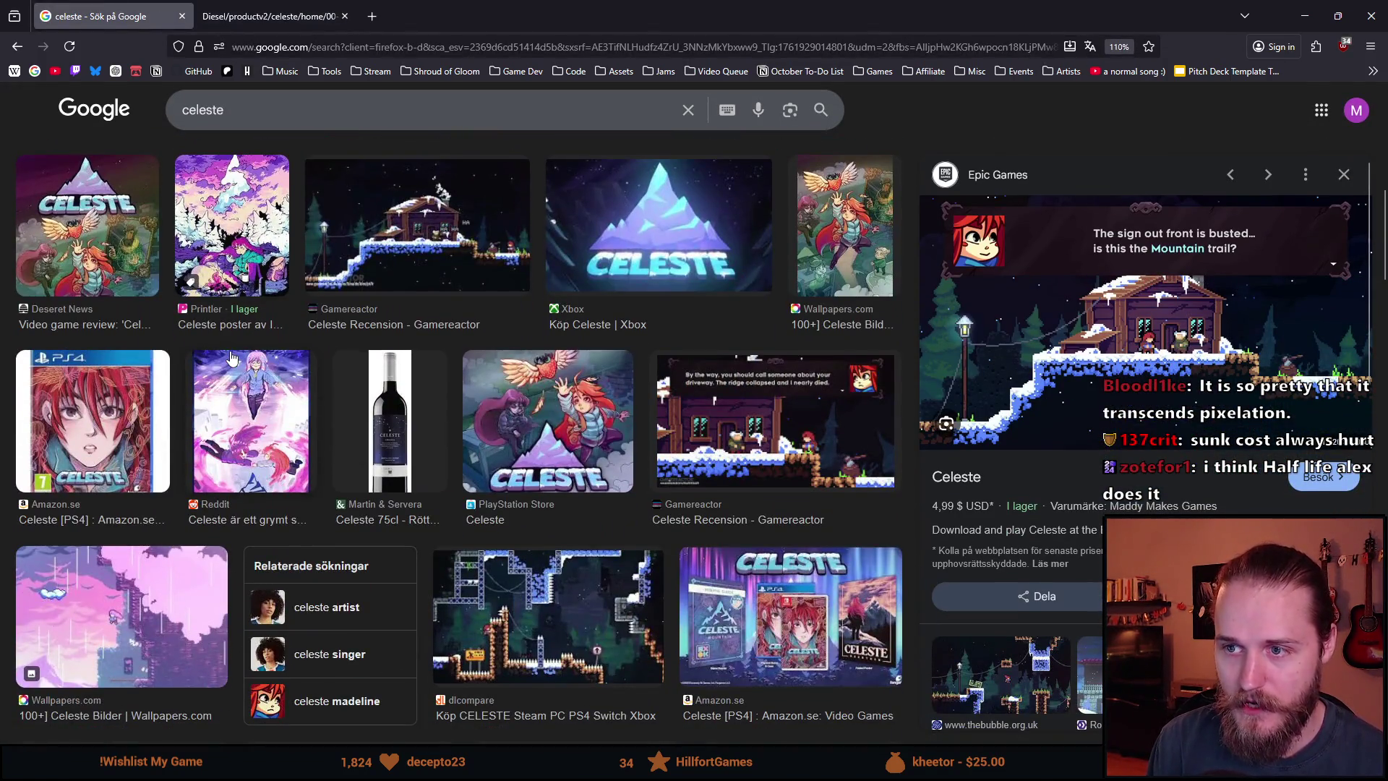
scroll(231, 358, "down", 1)
scroll(284, 383, "up", 1)
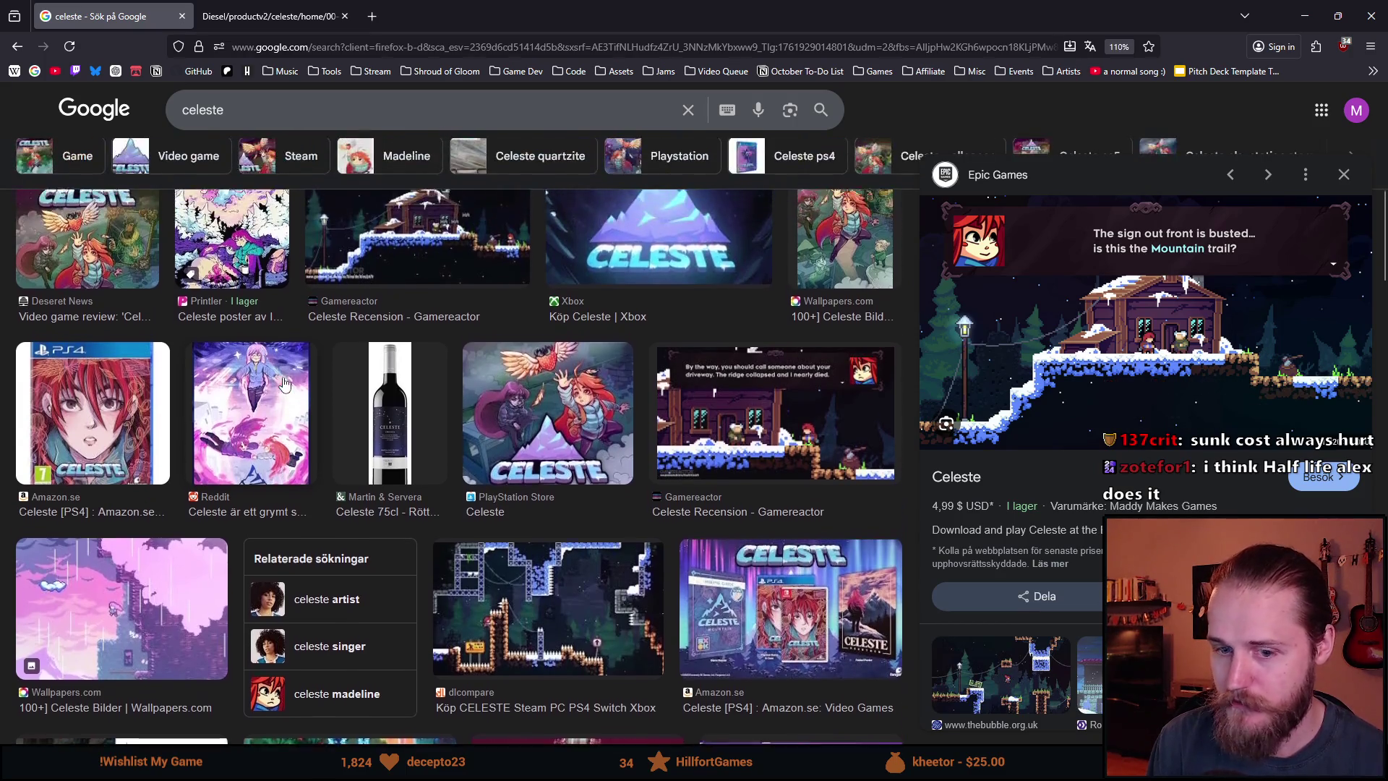
scroll(285, 383, "up", 6)
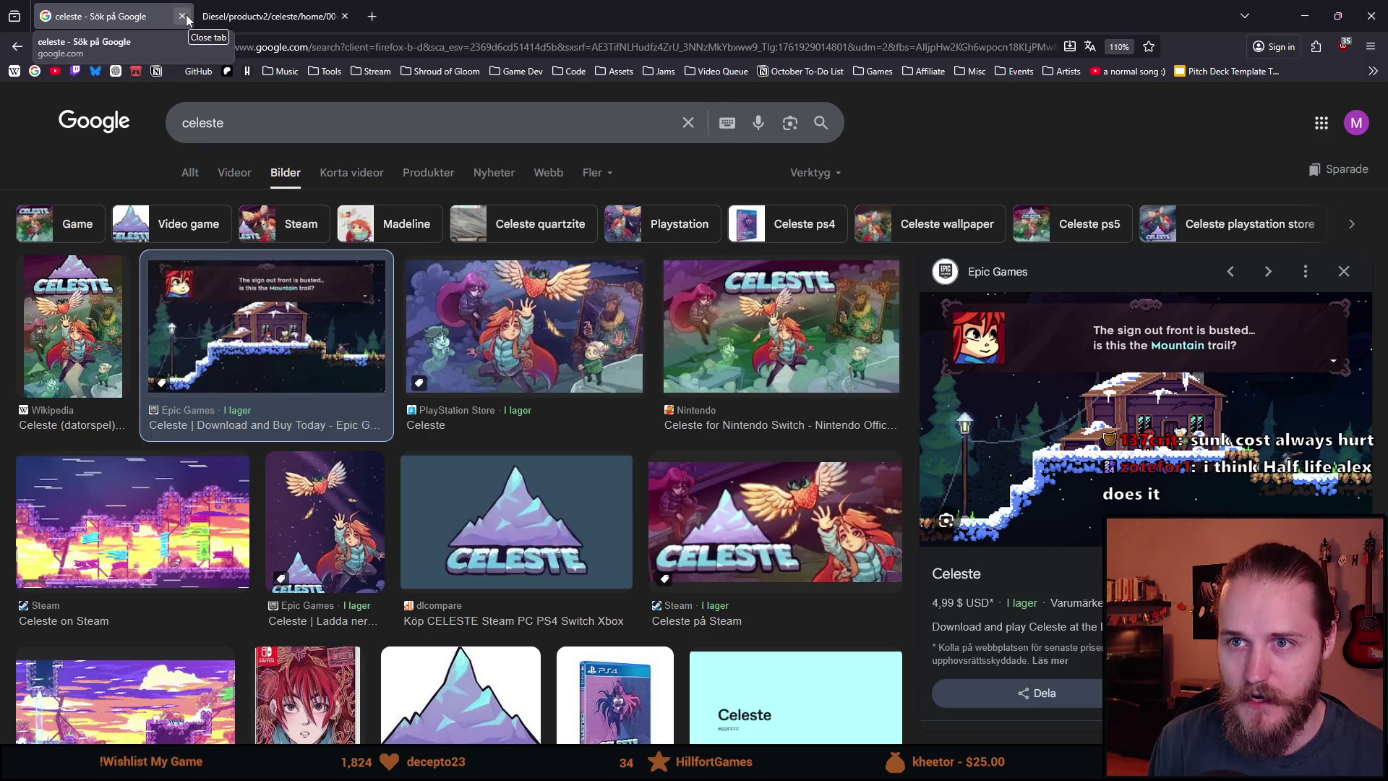
left_click(185, 14)
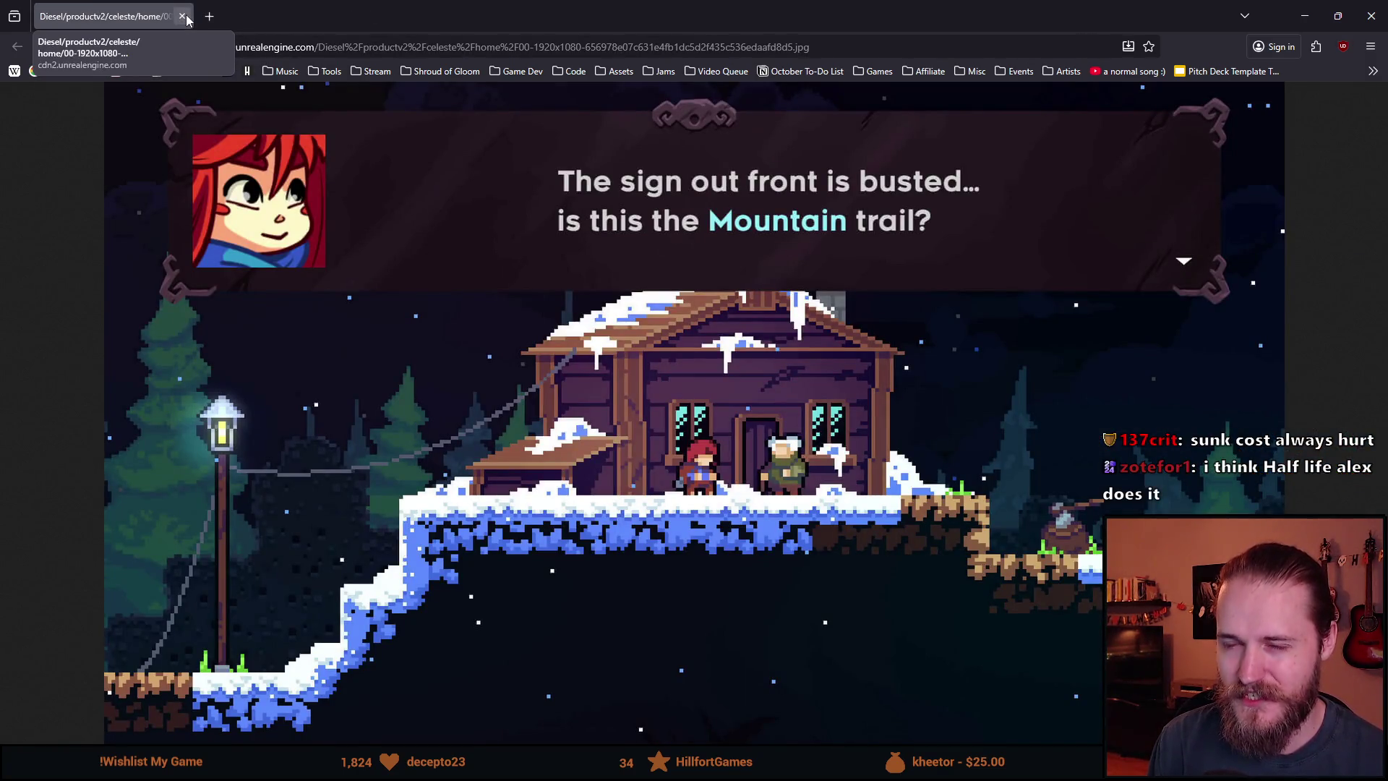
left_click(184, 16)
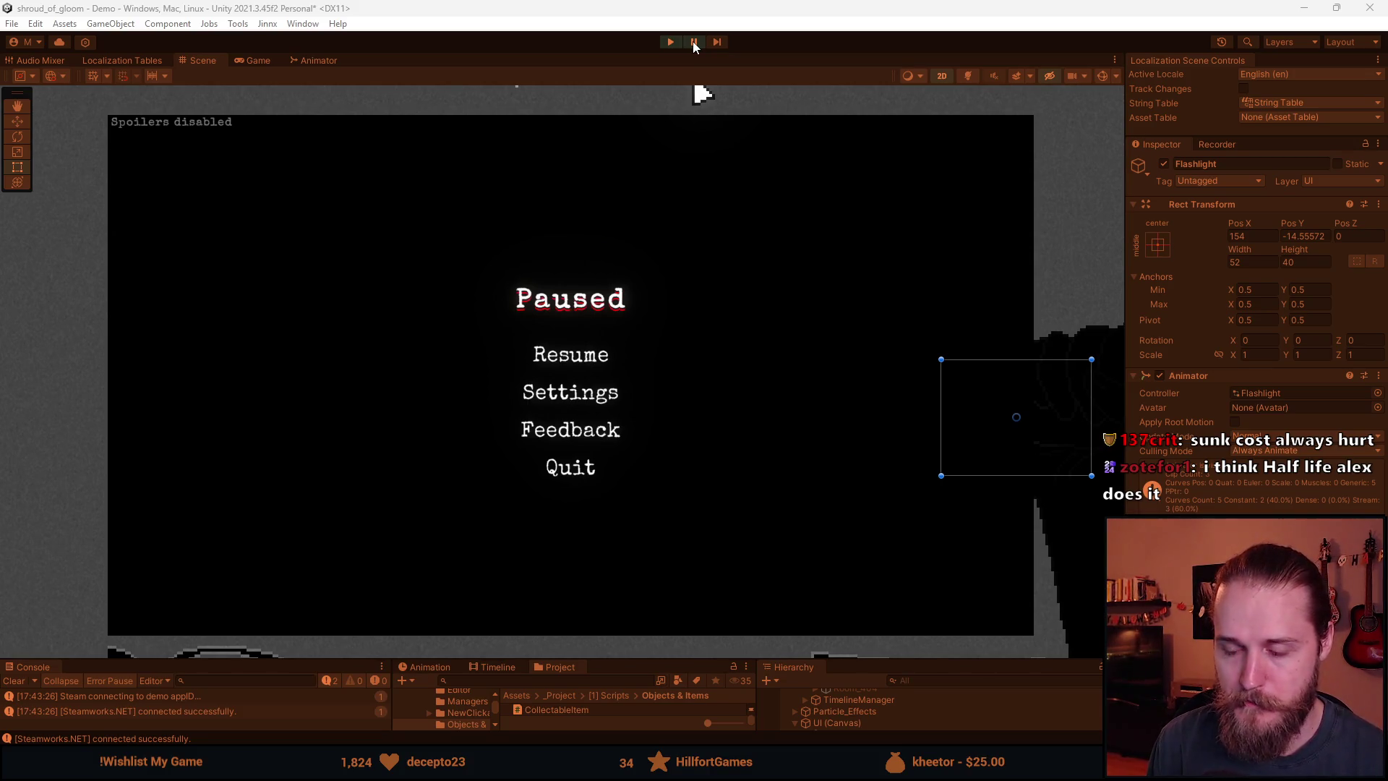
Unpause the game and check the goal in the Journal page
left_click(693, 46)
left_click(561, 340)
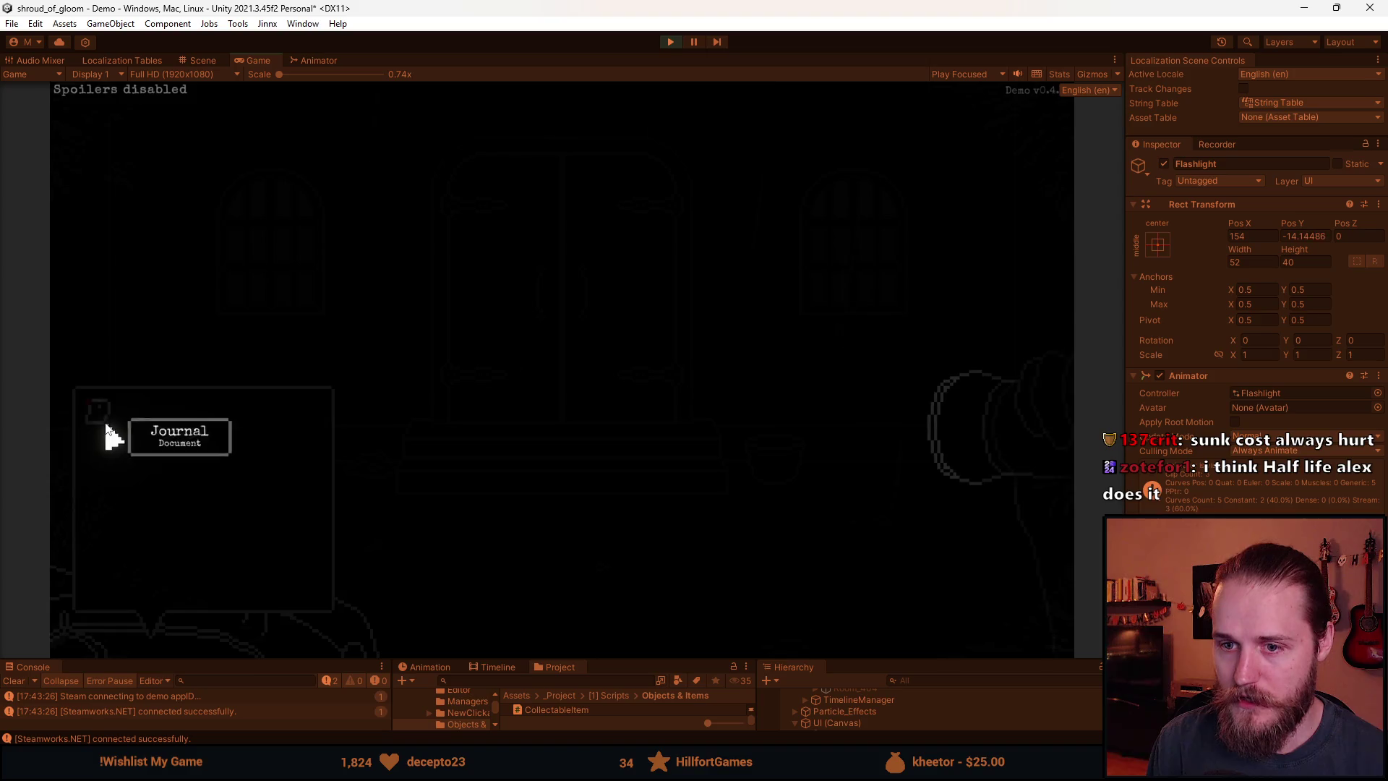
left_click(479, 333)
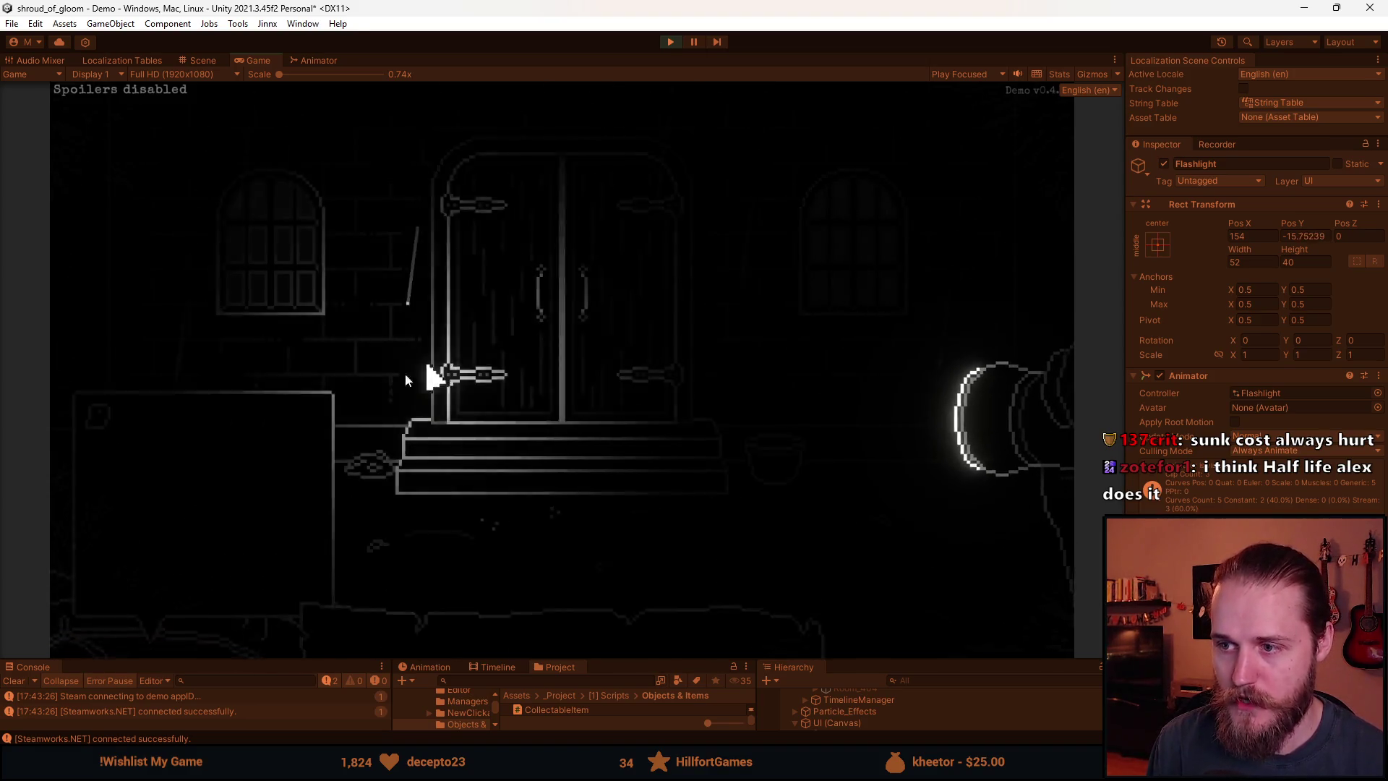
left_click(113, 412)
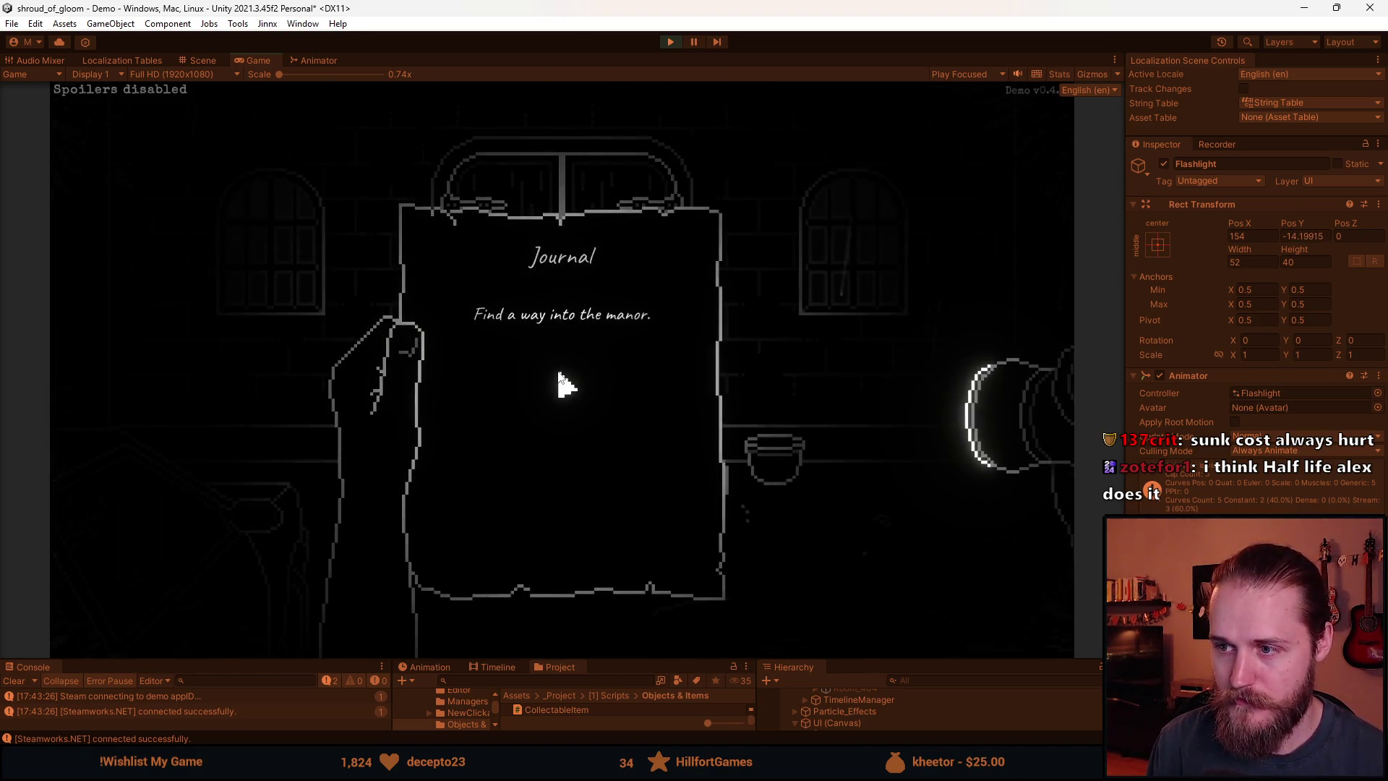
left_click(589, 356)
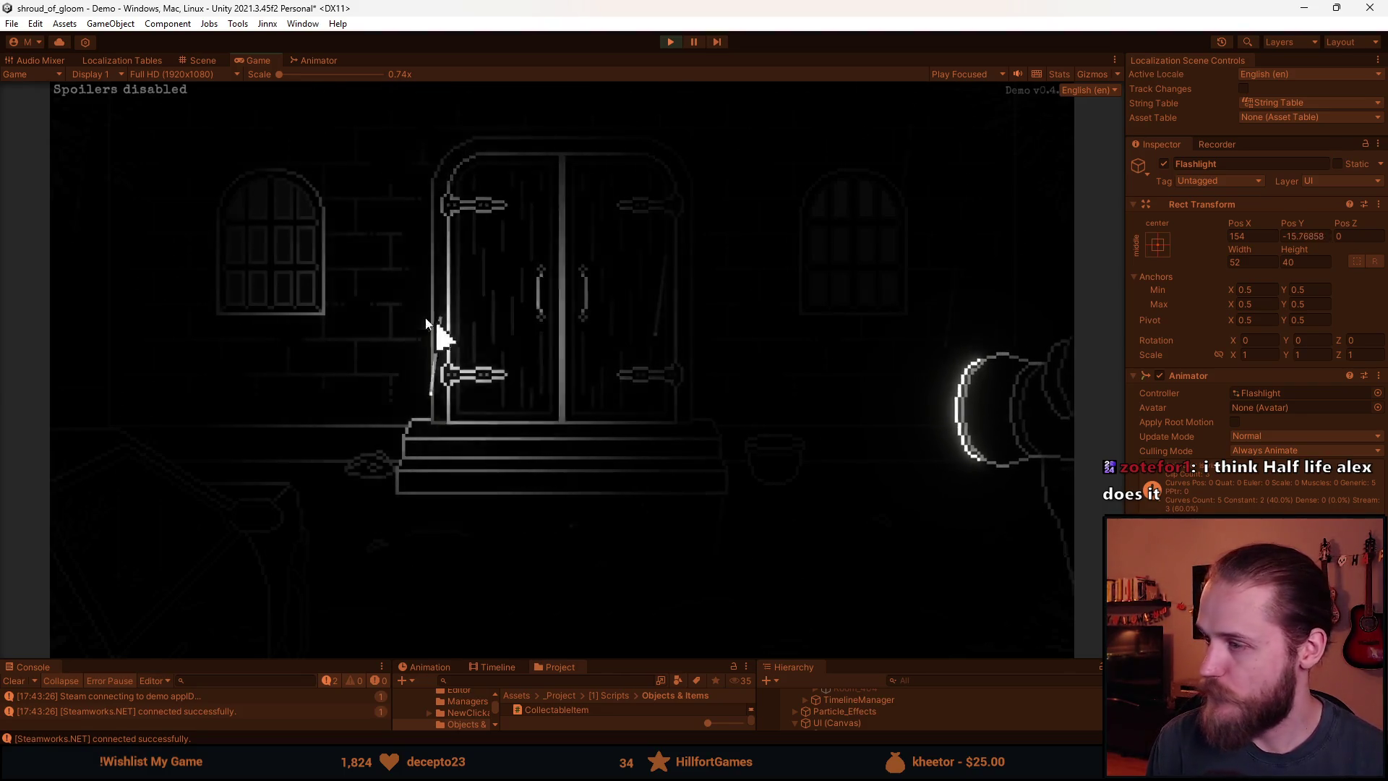
Check the Main Floor map and walk via the front door room to the barrel and rake room
key("m")
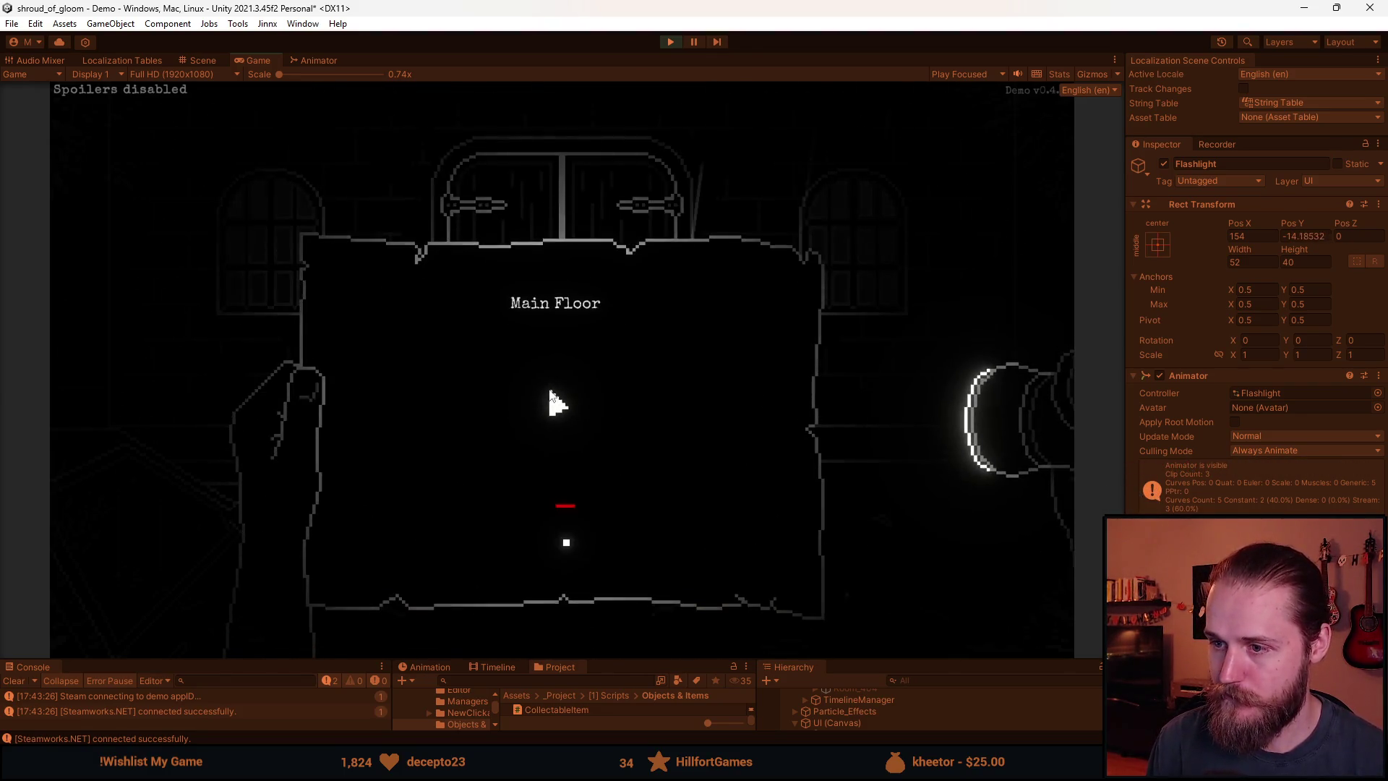
left_click(565, 506)
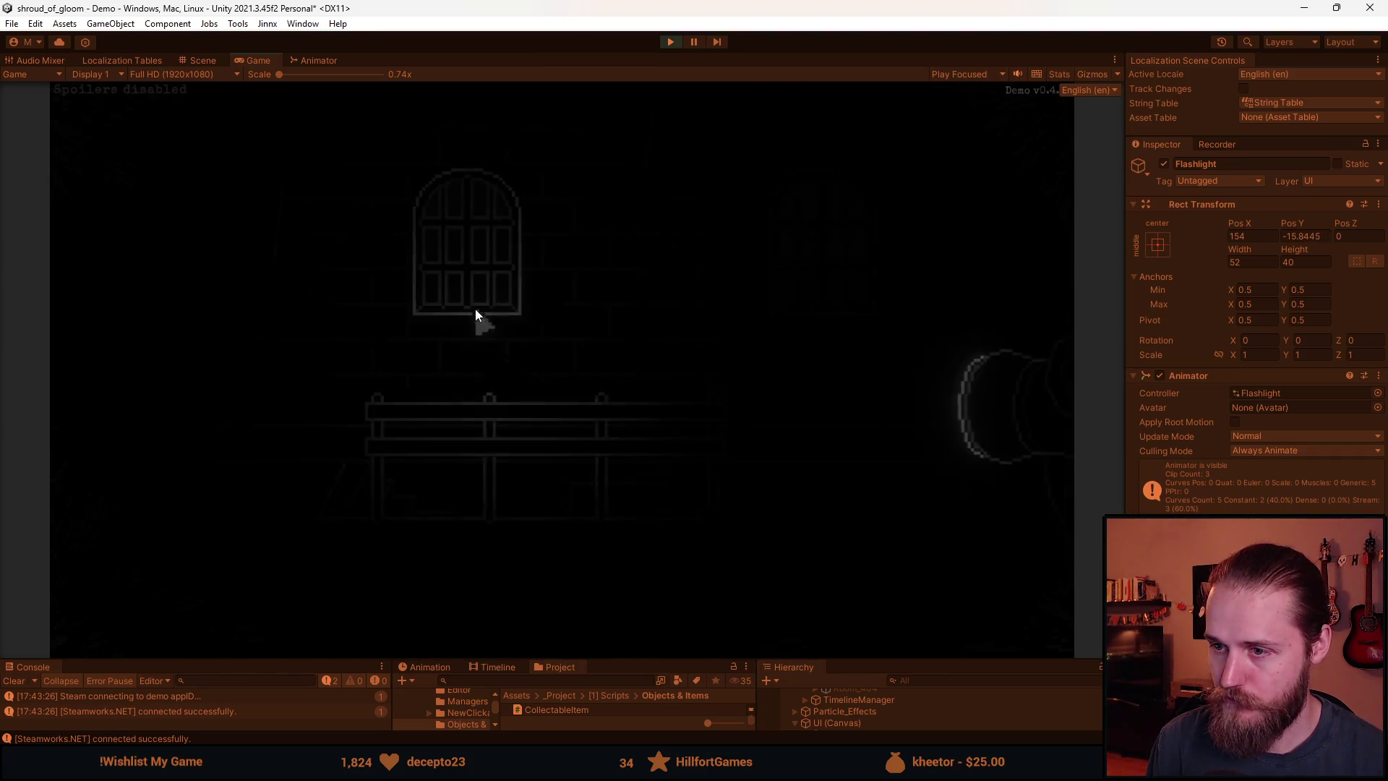
left_click(153, 318)
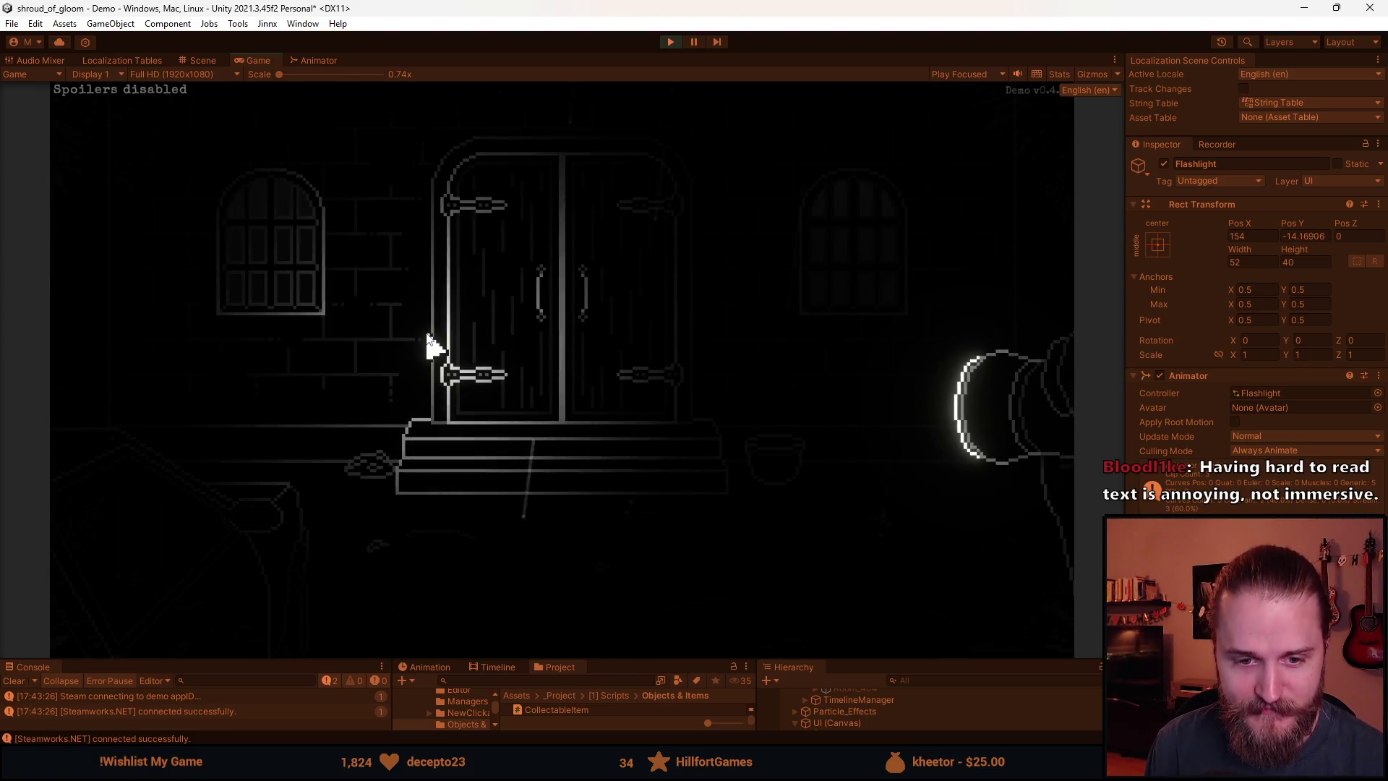
left_click(114, 315)
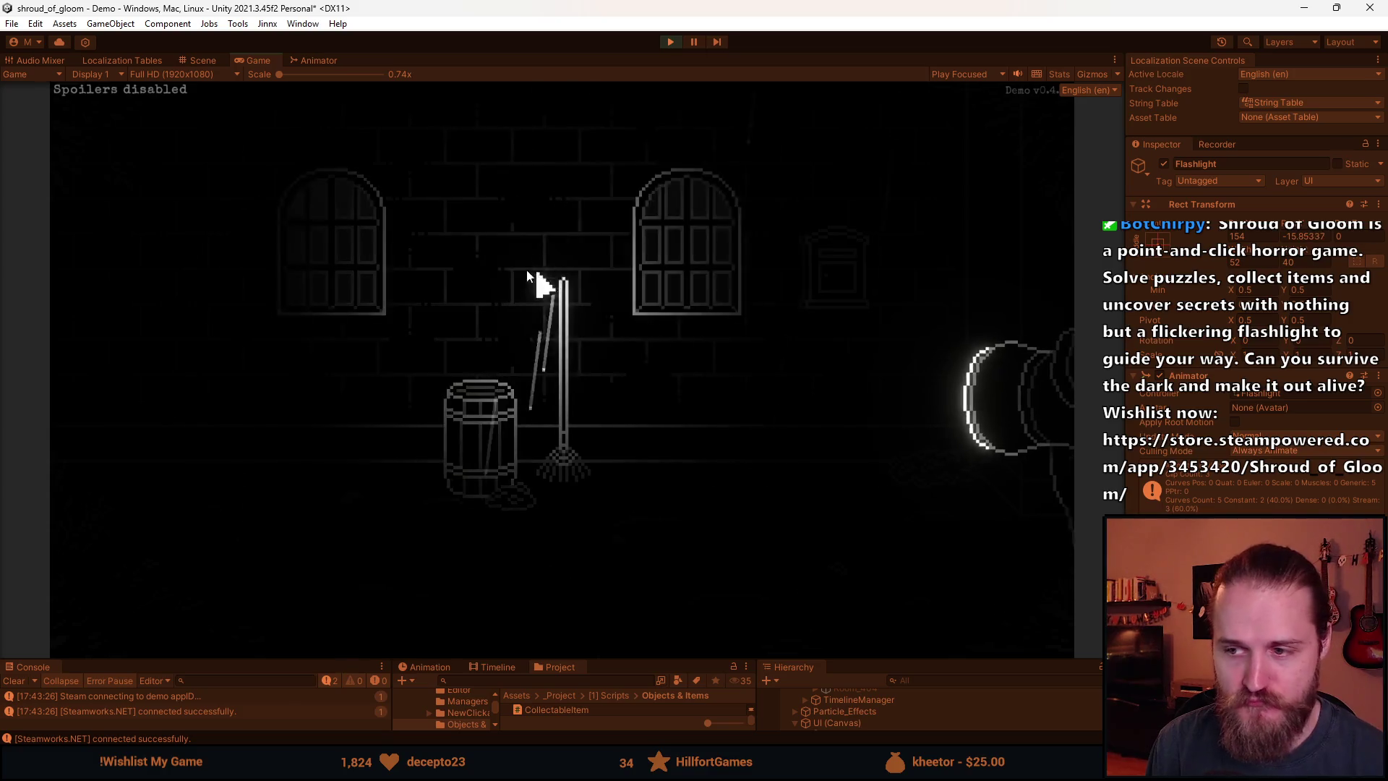
Walk through the bucket room back to the barrel room and view the mailbox 718 close-up
left_click(975, 311)
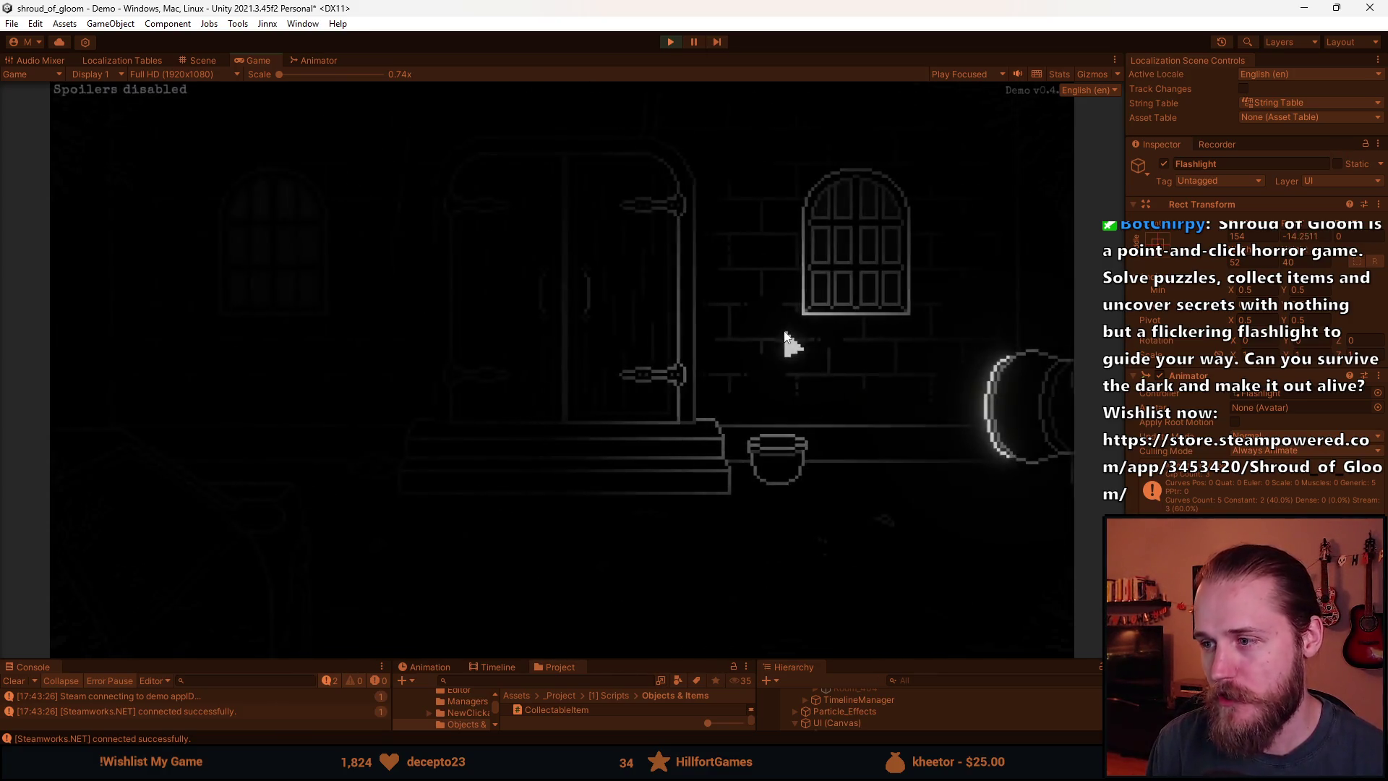
left_click(130, 301)
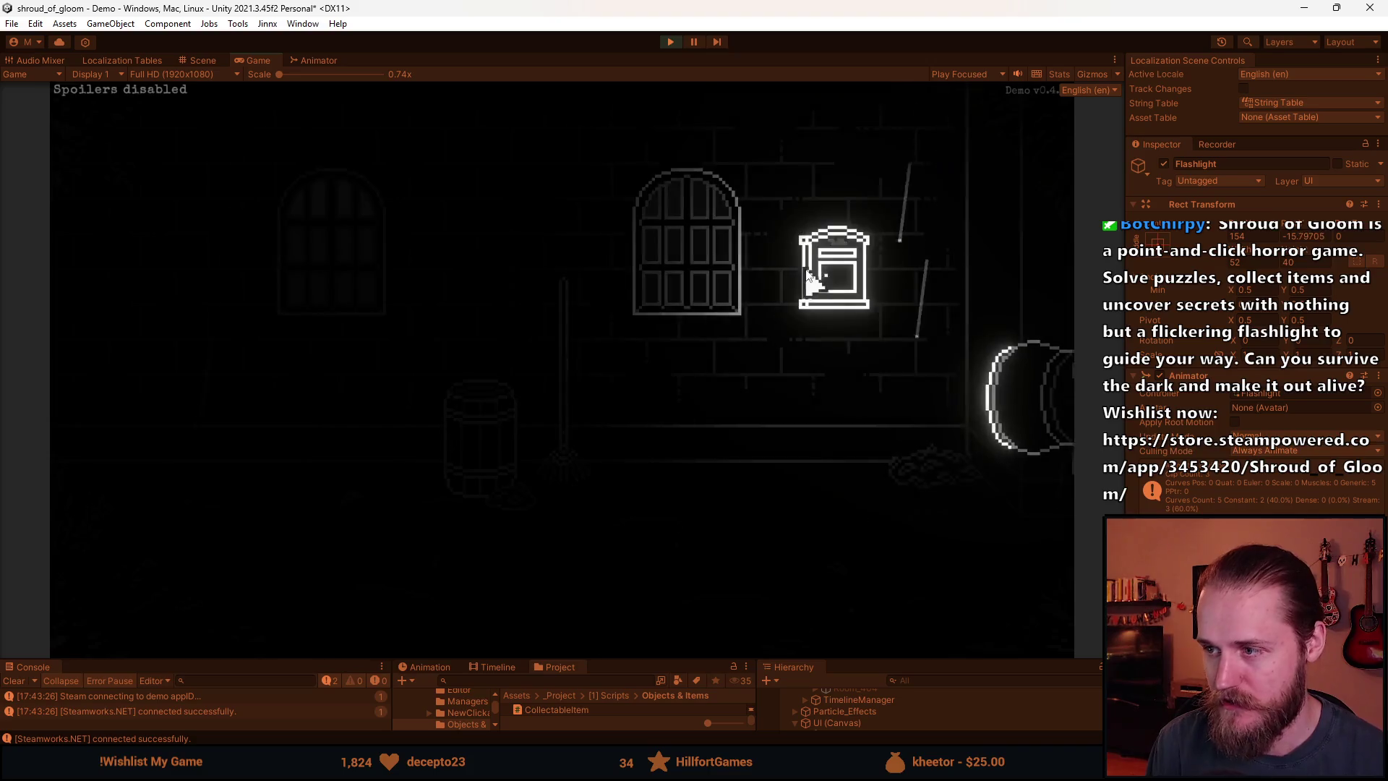
left_click(808, 275)
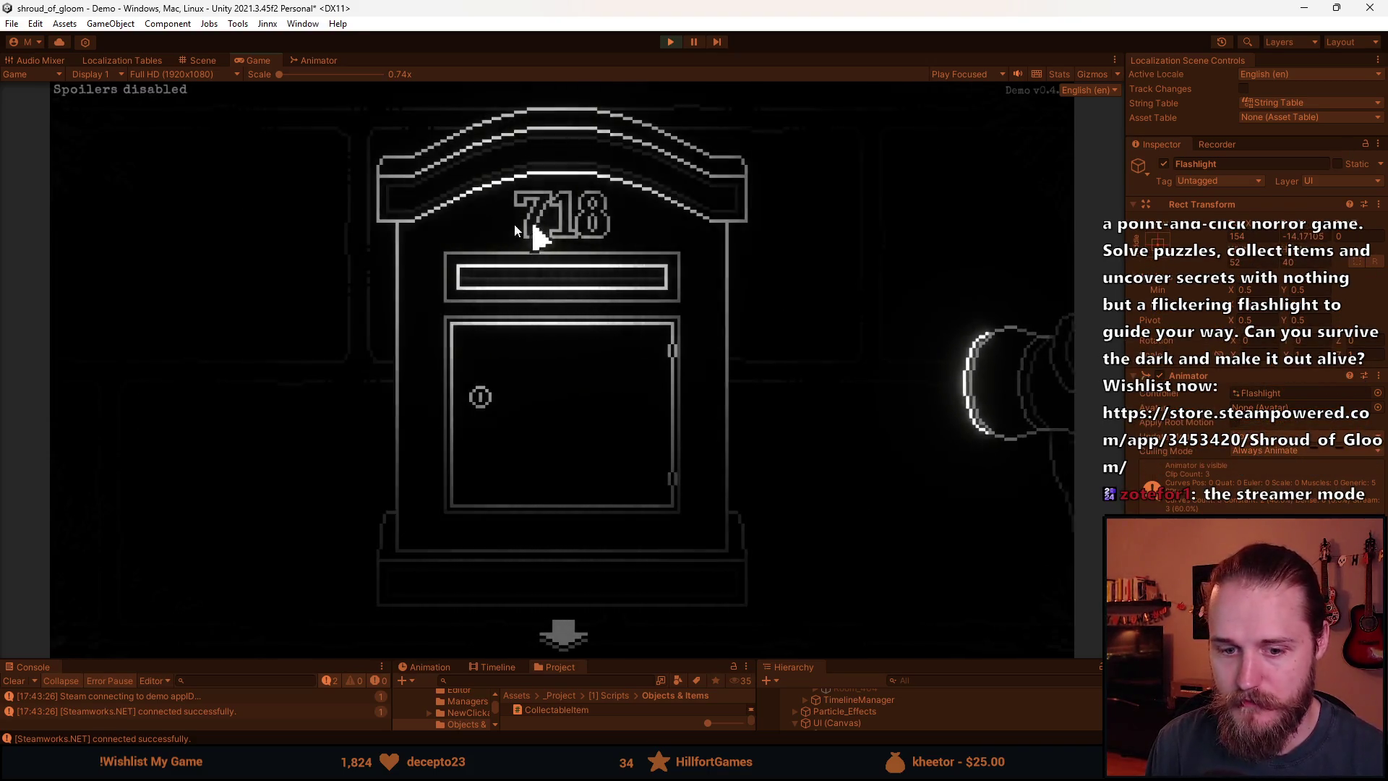
left_click(563, 635)
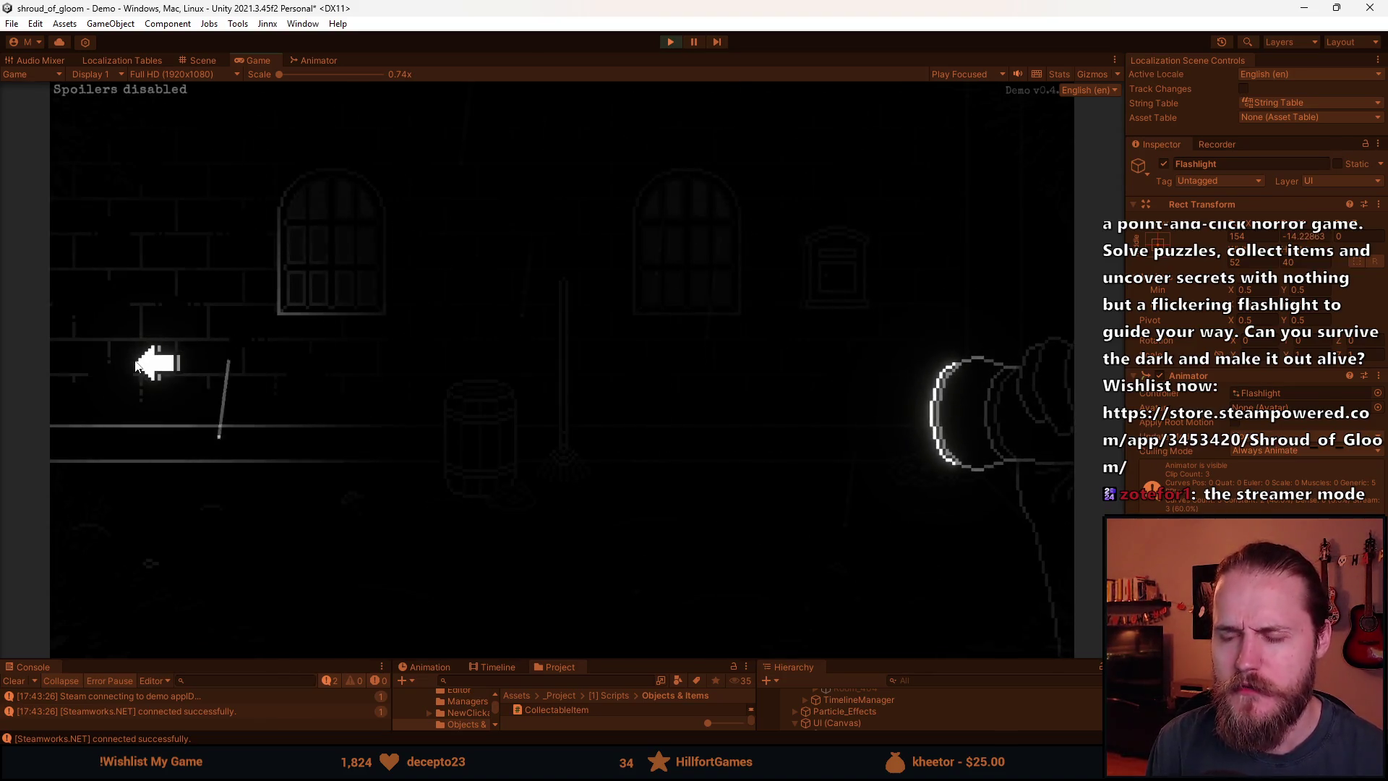
Move between neighbouring rooms, check the Main Floor map, pause, and stop Play mode
left_click(137, 364)
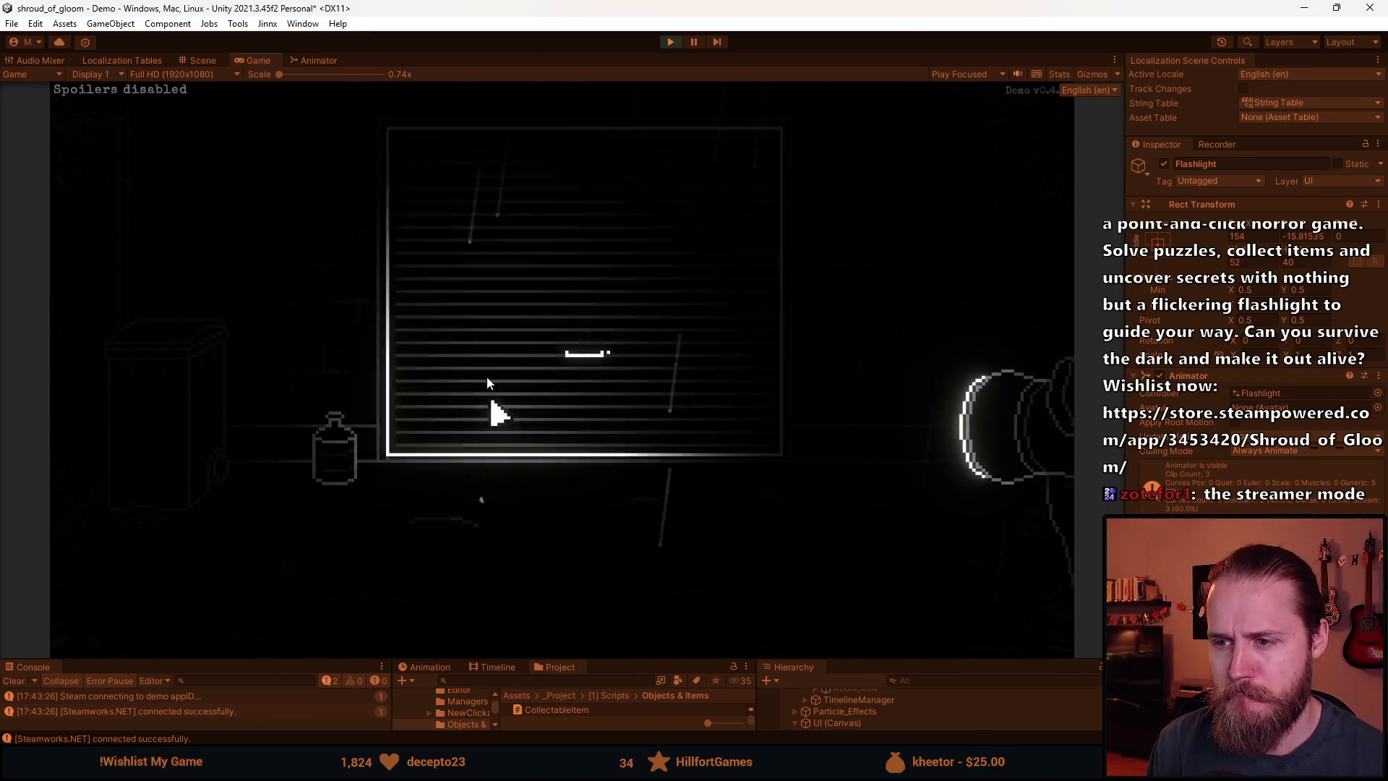
left_click(970, 241)
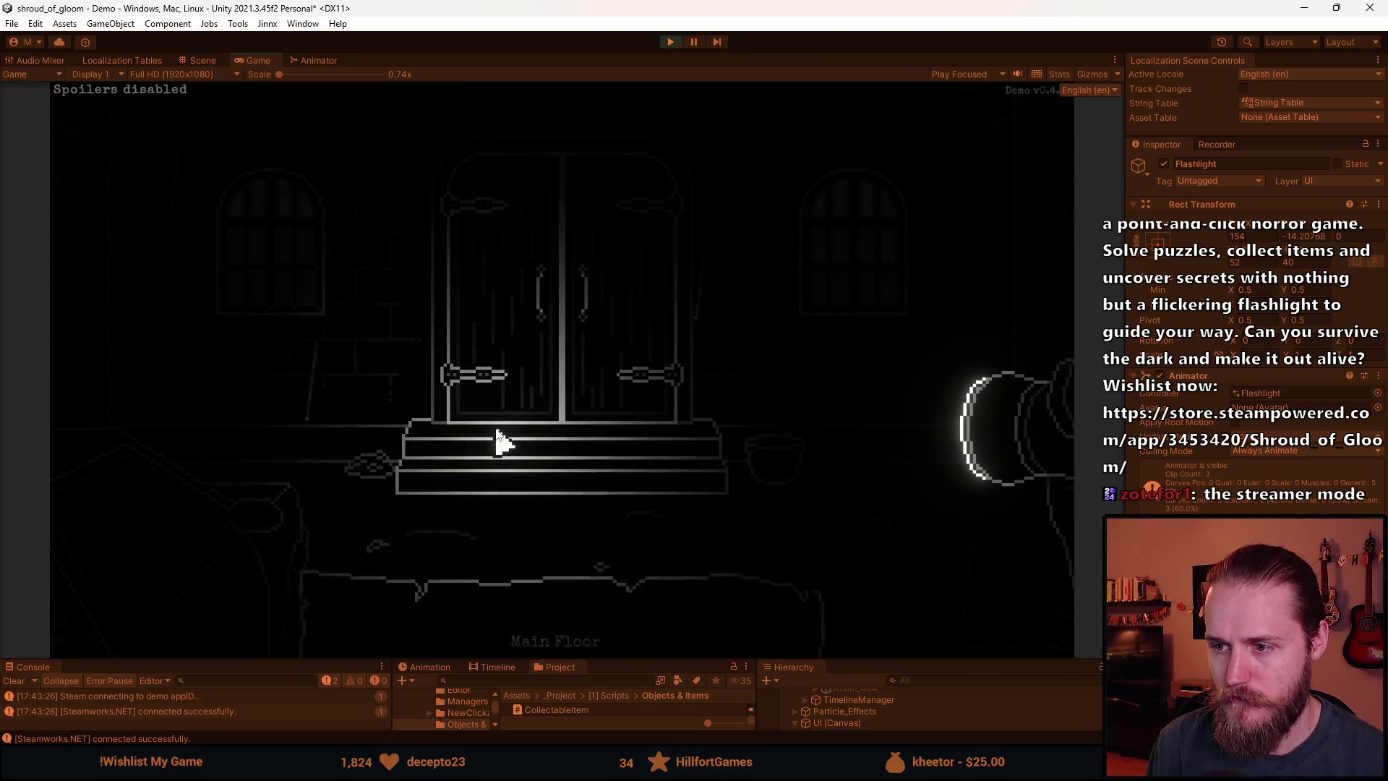
key("m")
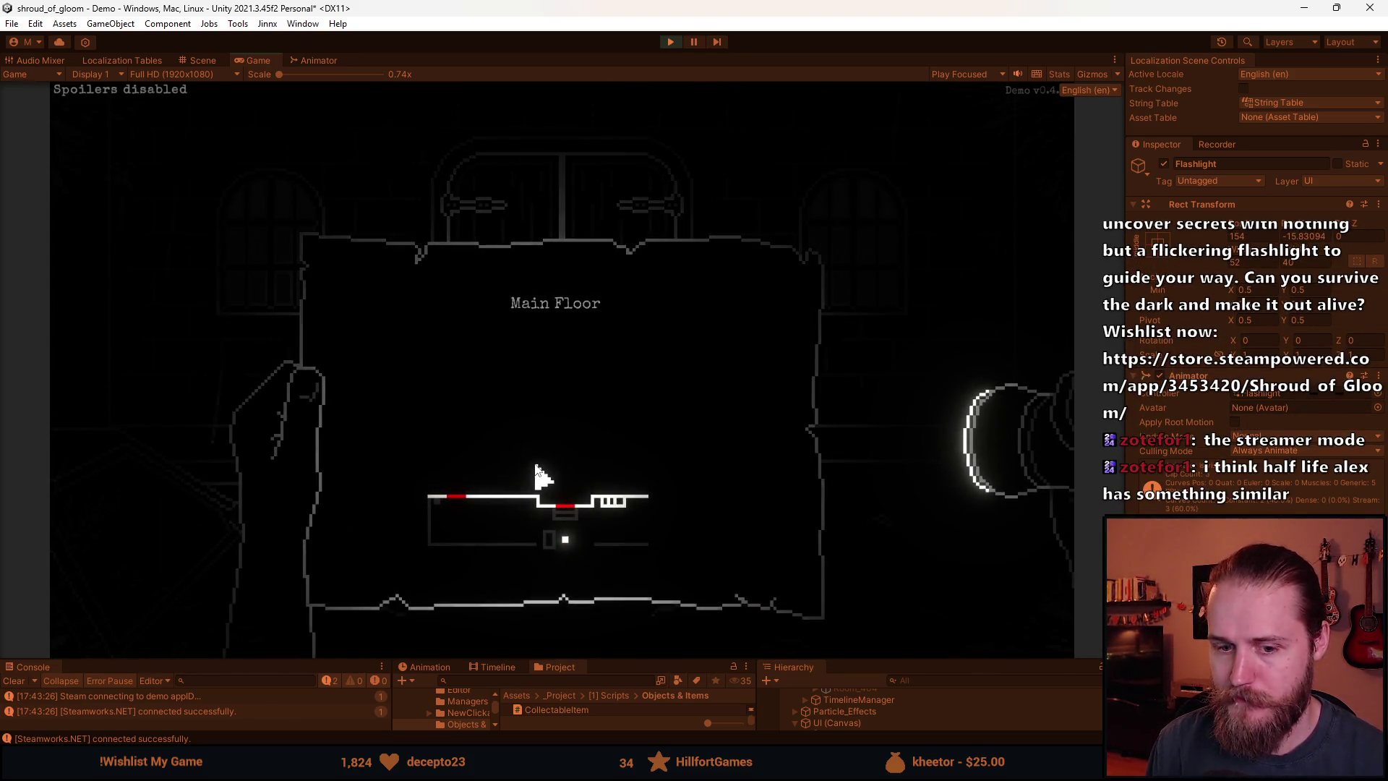
key("m")
key("Escape")
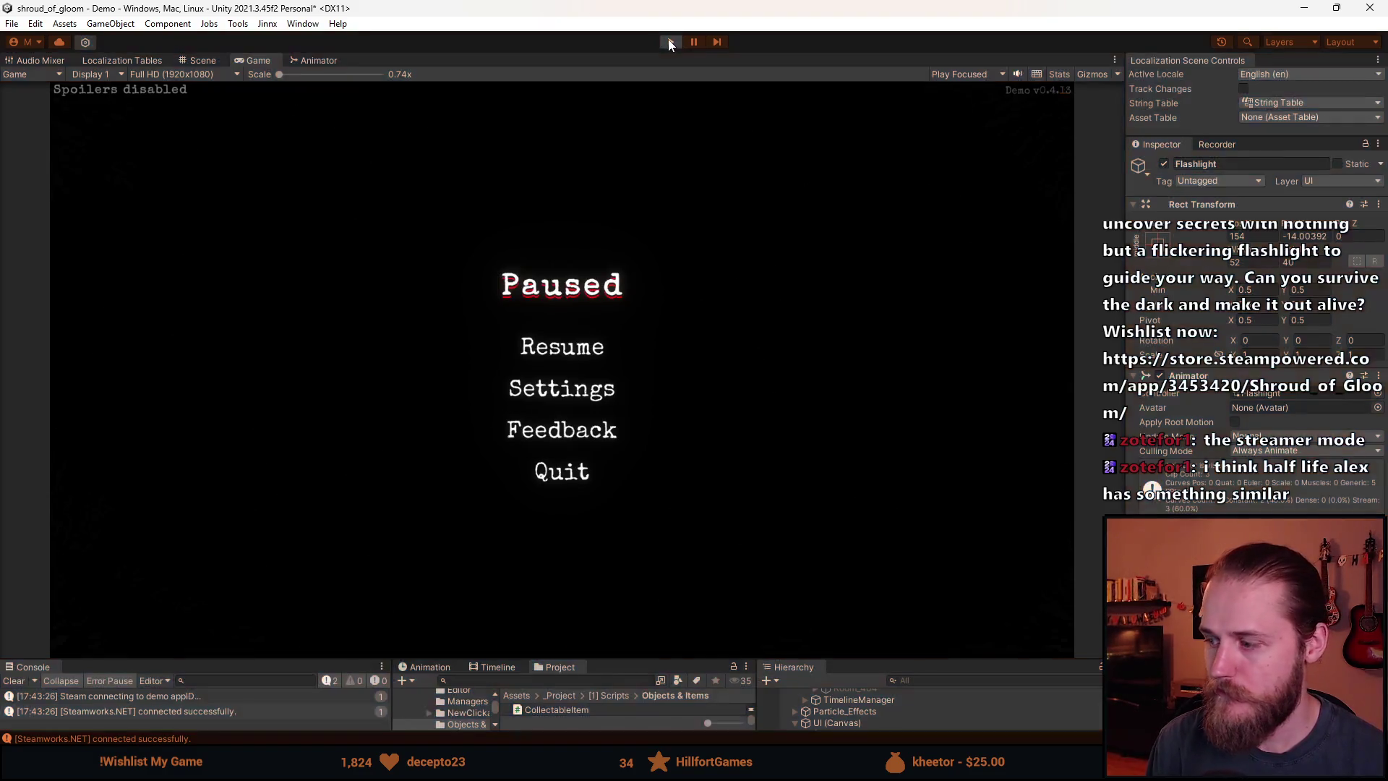
left_click(670, 43)
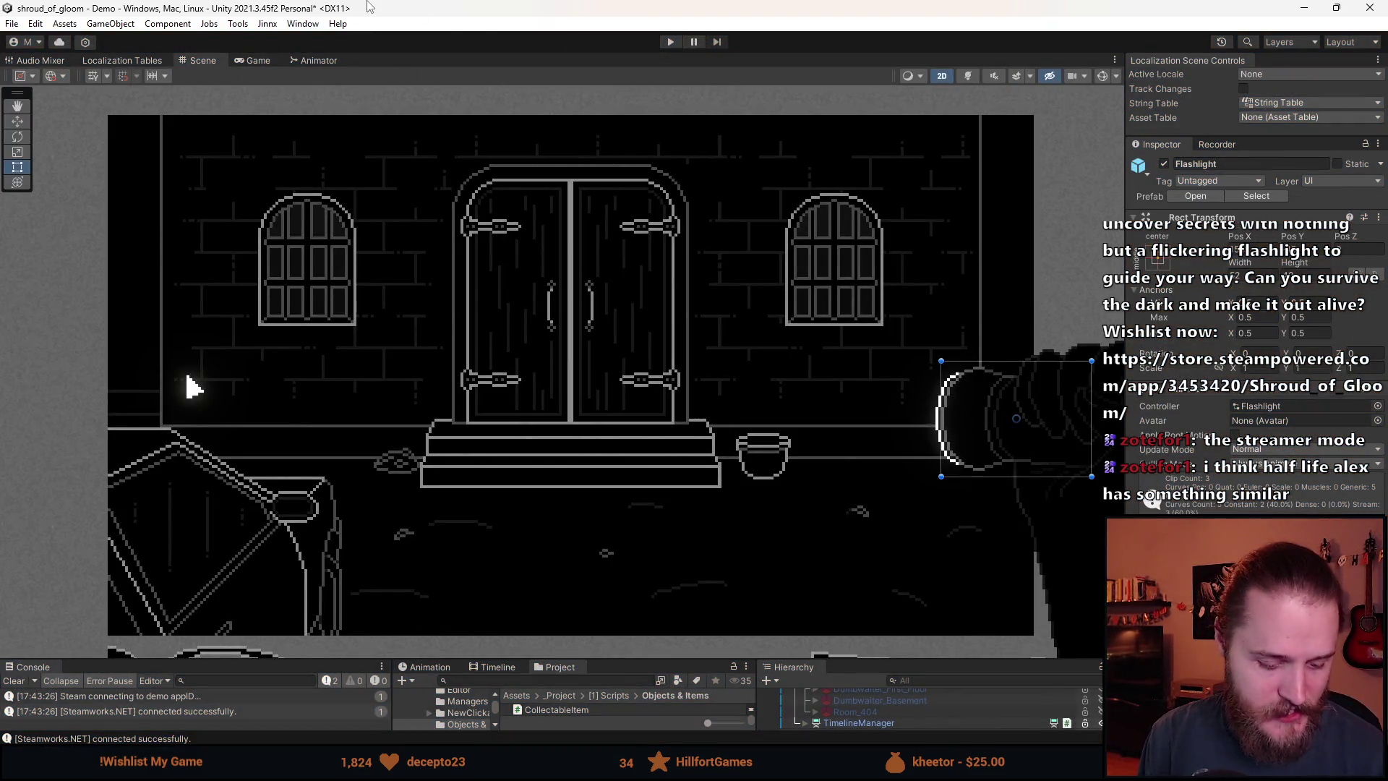